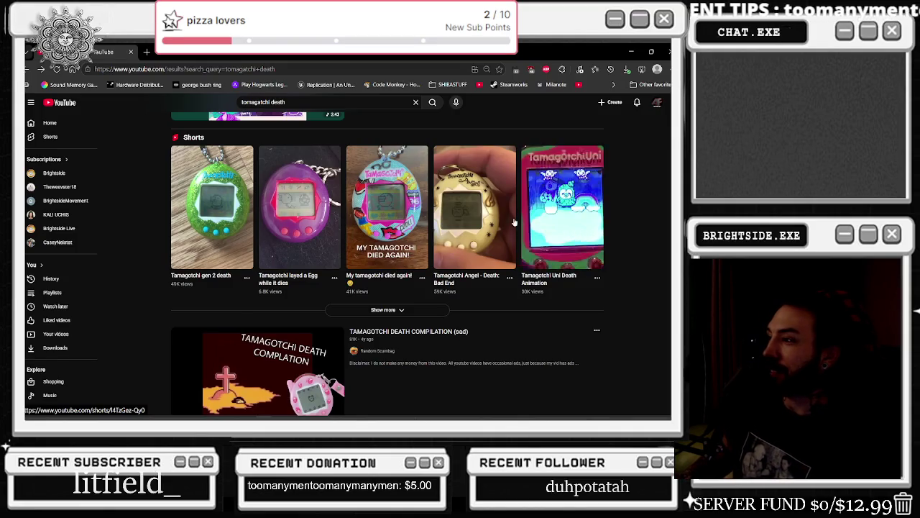
Scroll the tomagatchi death results and open the TAMAGOTCHI DEATH COMPILATION (sad) video
scroll(513, 223, "down", 2)
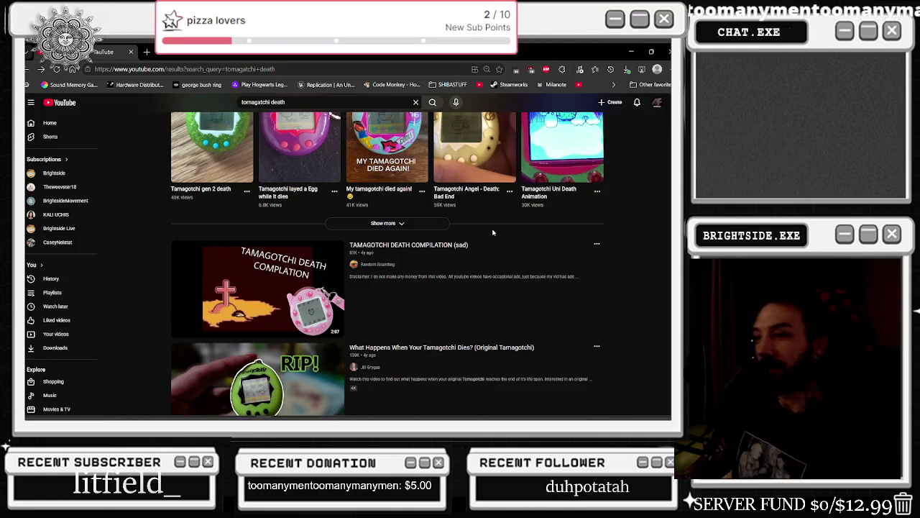
scroll(481, 237, "down", 2)
left_click(312, 207)
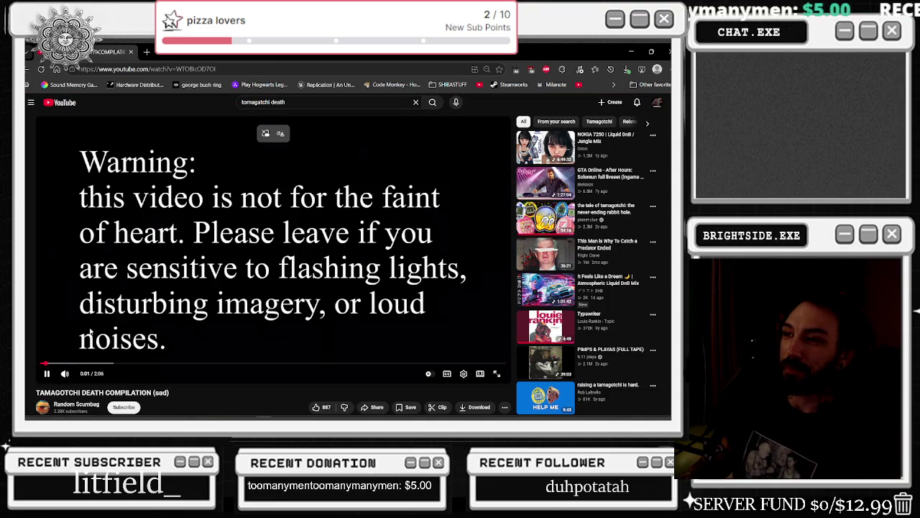
Skip past the warning screen and seek the compilation to the grave scene at about 1:08
left_click(66, 364)
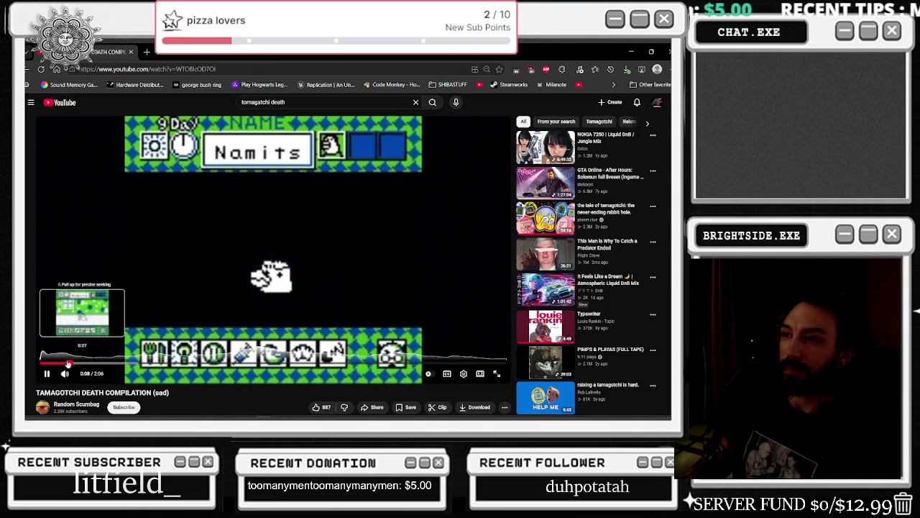
left_click(100, 364)
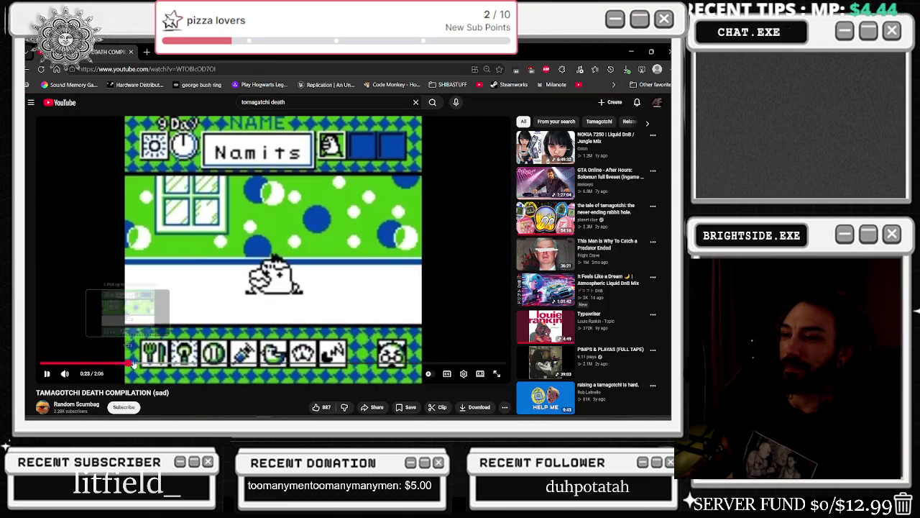
left_click(151, 364)
left_click_drag(198, 366, 383, 366)
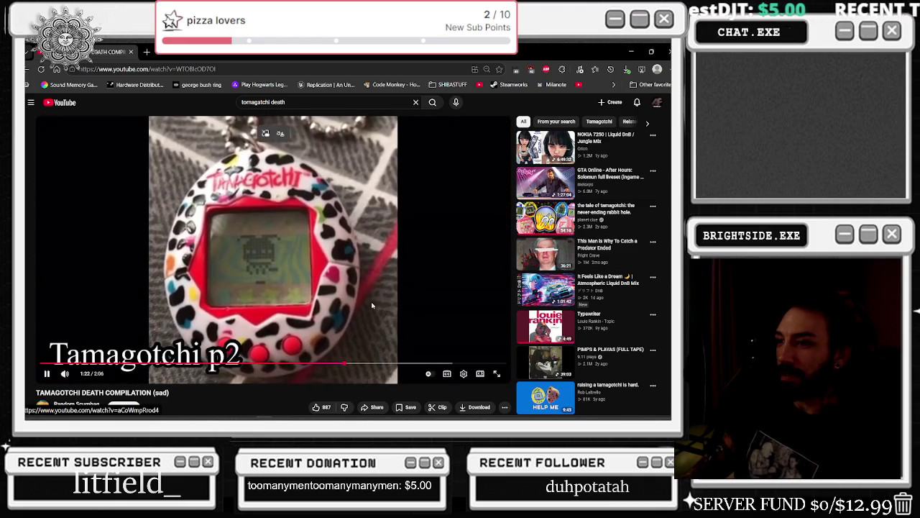
left_click_drag(286, 365, 290, 366)
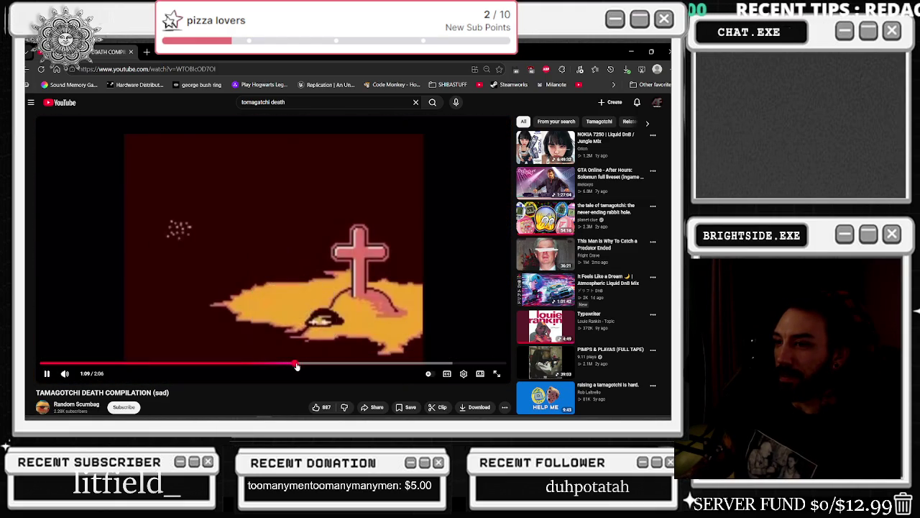
left_click(307, 366)
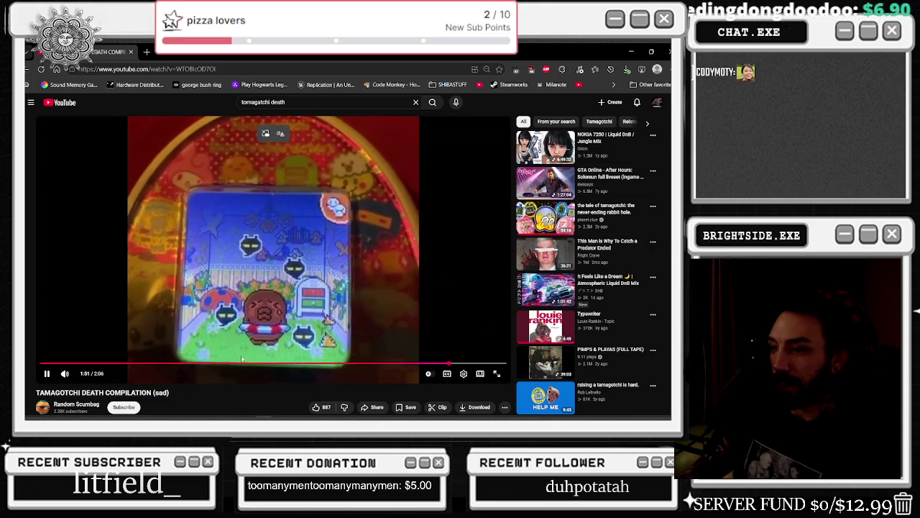
Skip through the Gameboy, grave and leopard-print clips, pause, and return to Unreal Engine
left_click(237, 364)
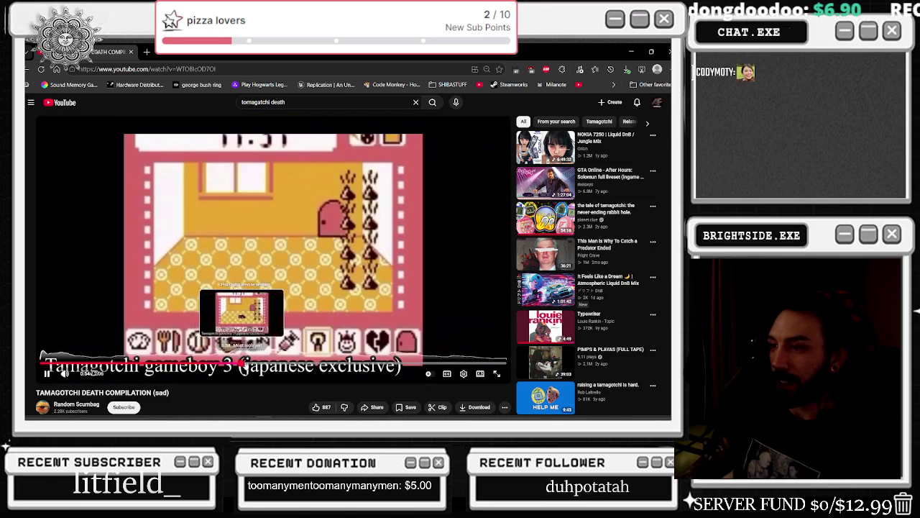
left_click_drag(234, 364, 287, 364)
left_click(332, 365)
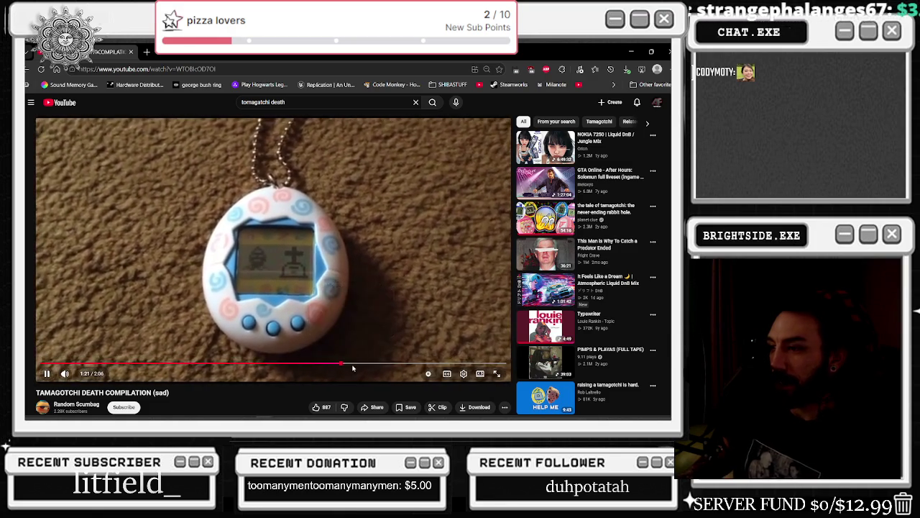
left_click(357, 364)
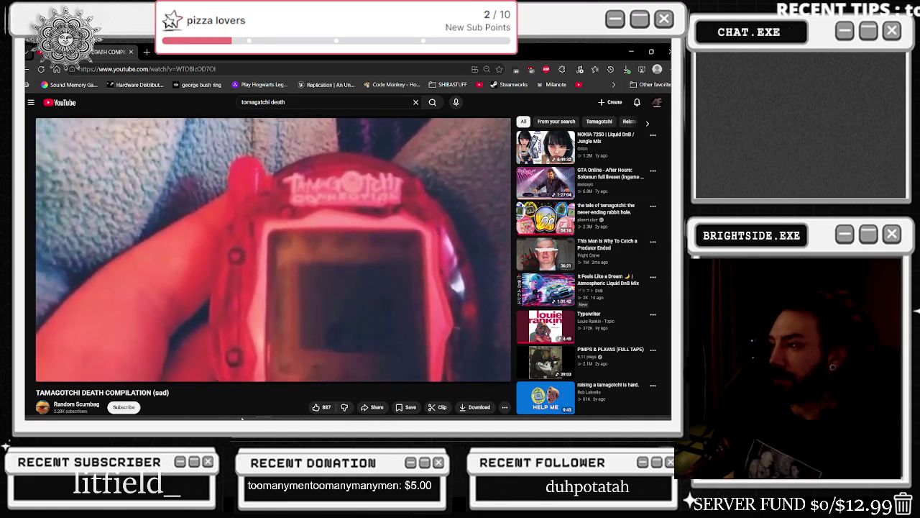
mouse_move(238, 417)
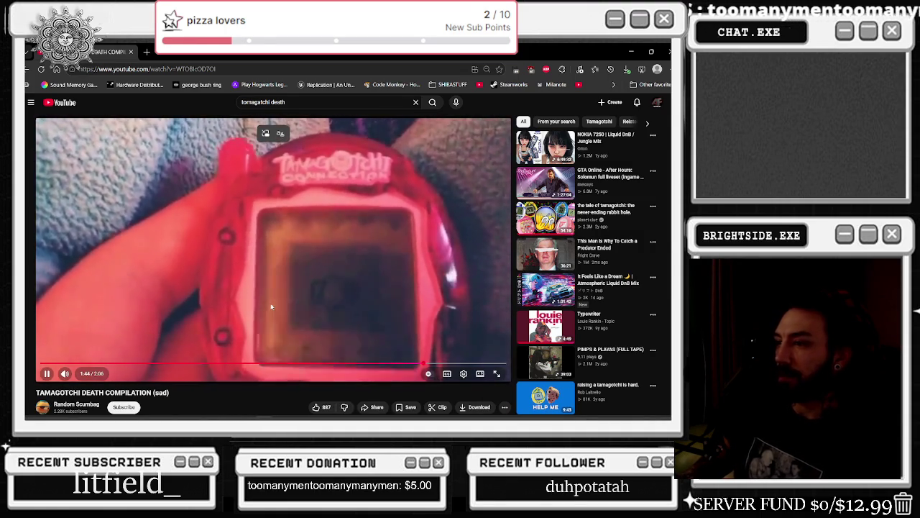
left_click(396, 255)
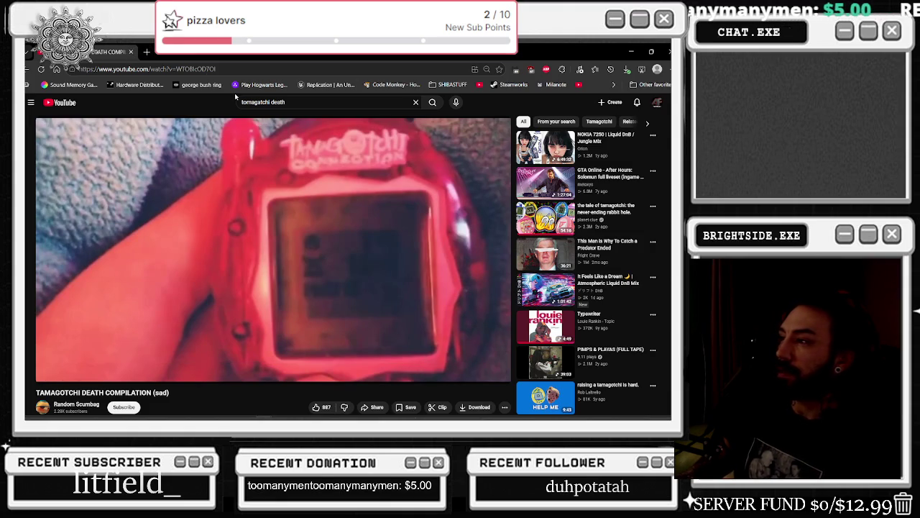
key("alt+Tab")
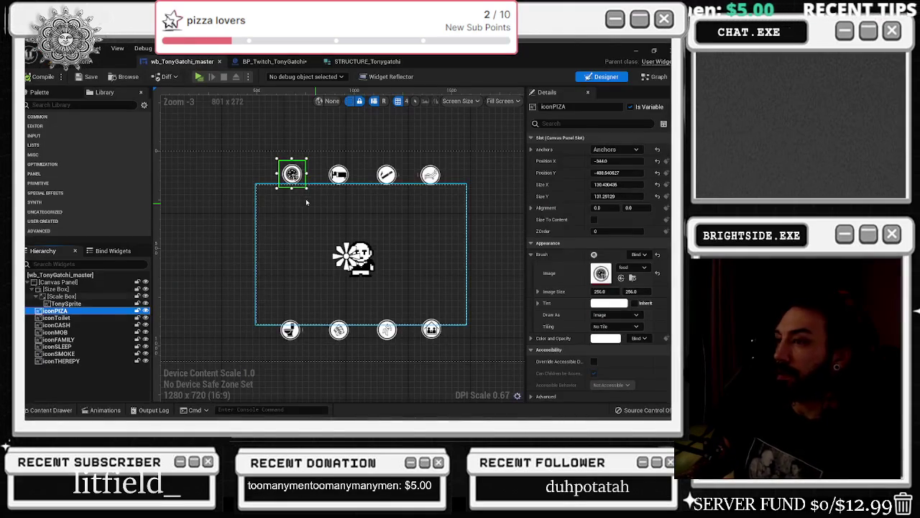
Zoom the designer canvas, then switch wb_TonyGatchi_master to its Event Graph view
scroll(305, 201, "up", 2)
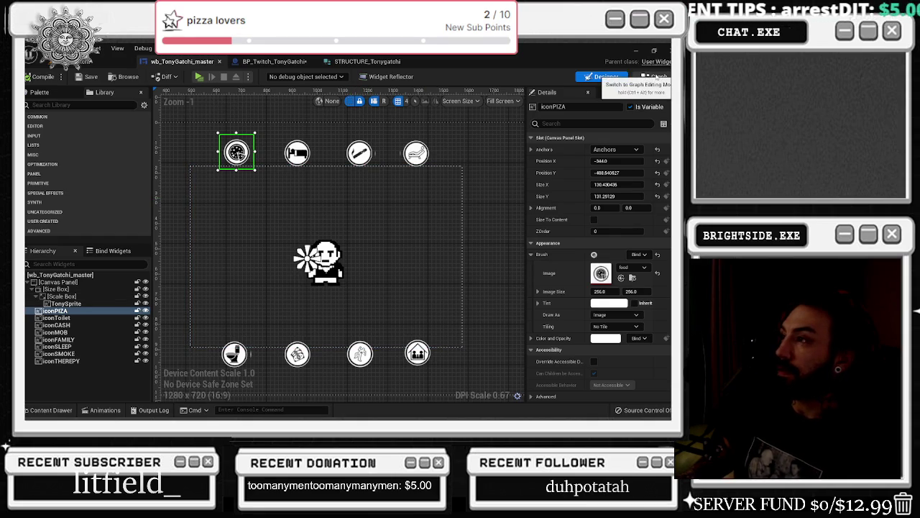
left_click(657, 76)
scroll(382, 199, "down", 4)
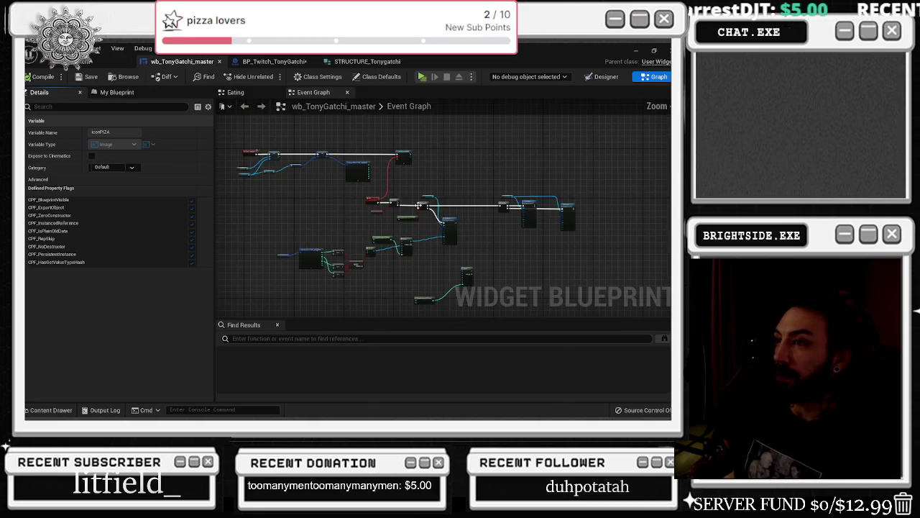
Box-select the Tony Sprite getter and the second Branch on the Idle event's False path
scroll(400, 197, "up", 3)
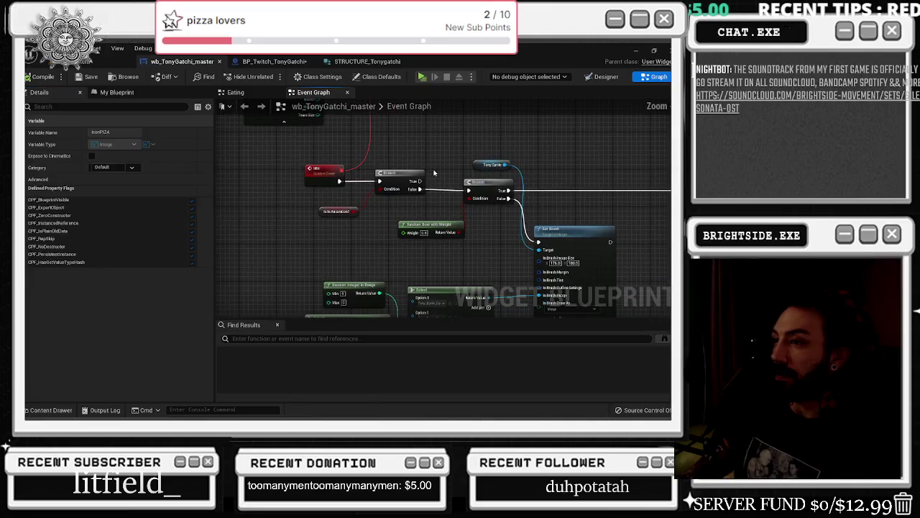
left_click_drag(449, 204, 410, 202)
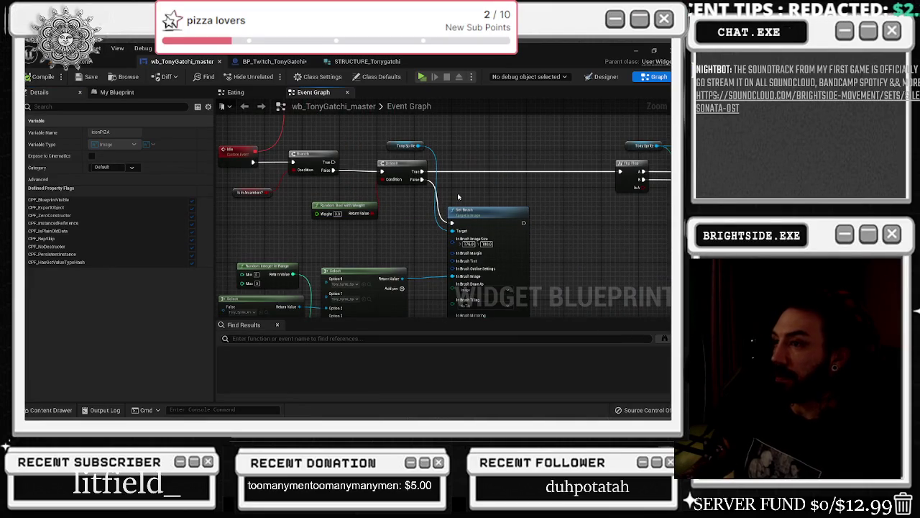
scroll(412, 211, "down", 2)
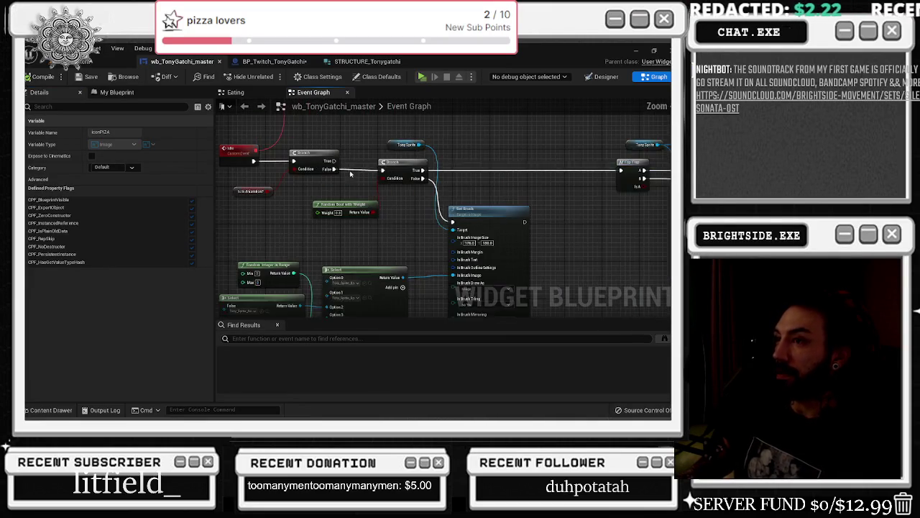
scroll(412, 211, "up", 2)
left_click_drag(335, 180, 631, 287)
scroll(350, 209, "up", 1)
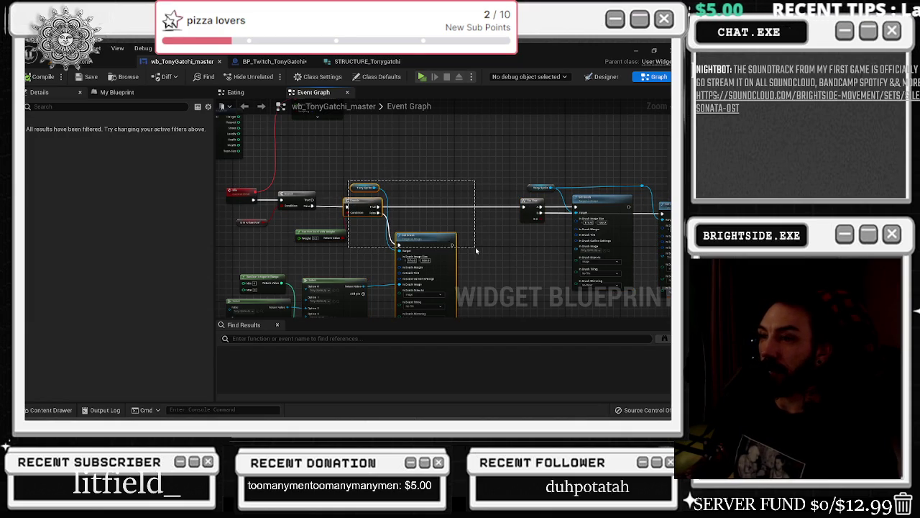
scroll(369, 202, "up", 1)
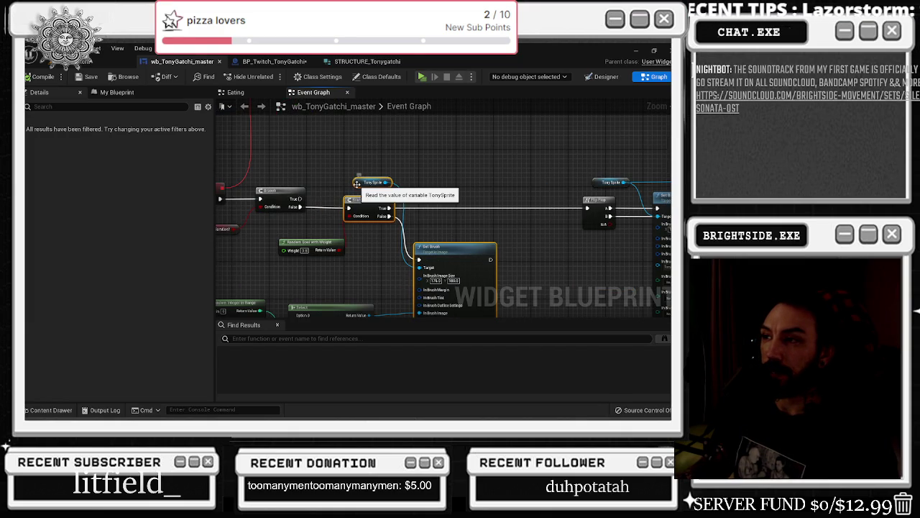
scroll(341, 184, "down", 4)
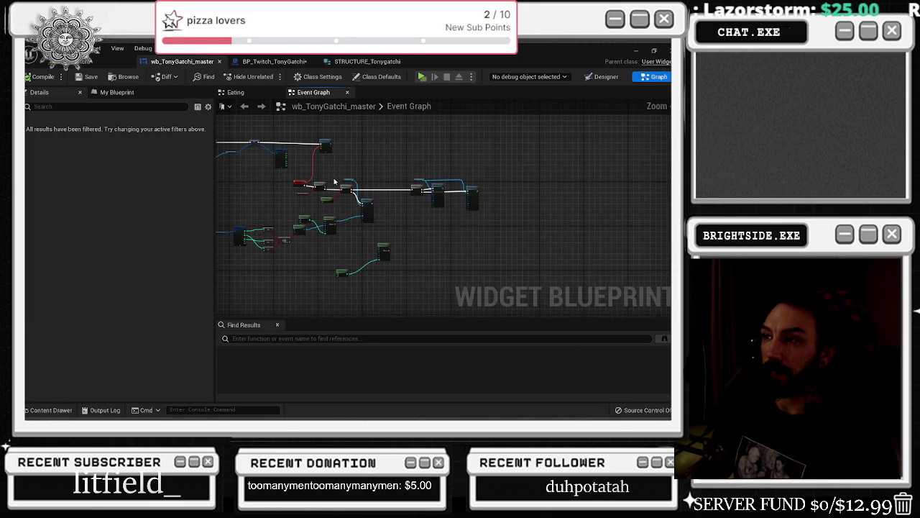
left_click_drag(299, 262, 363, 265)
scroll(403, 256, "up", 5)
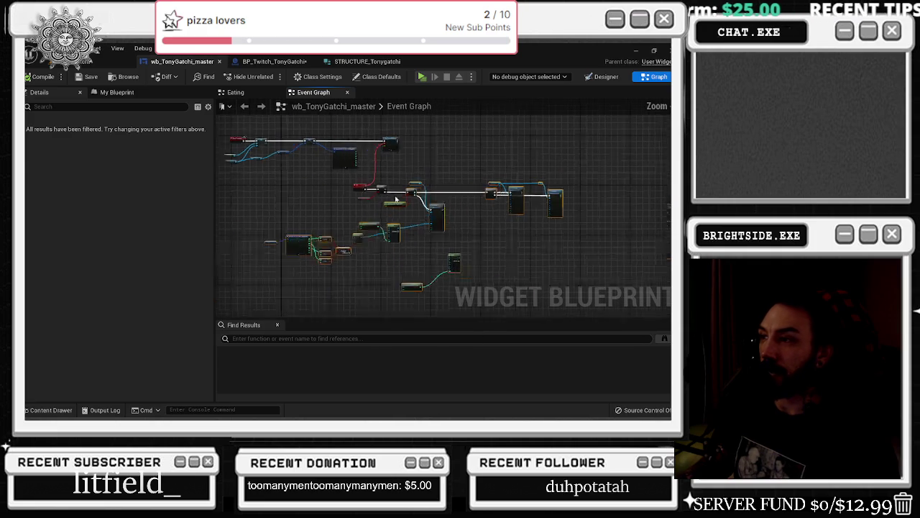
Collapse the selected nodes into one node named 'animations for IDLE' and move it right
scroll(486, 189, "up", 1)
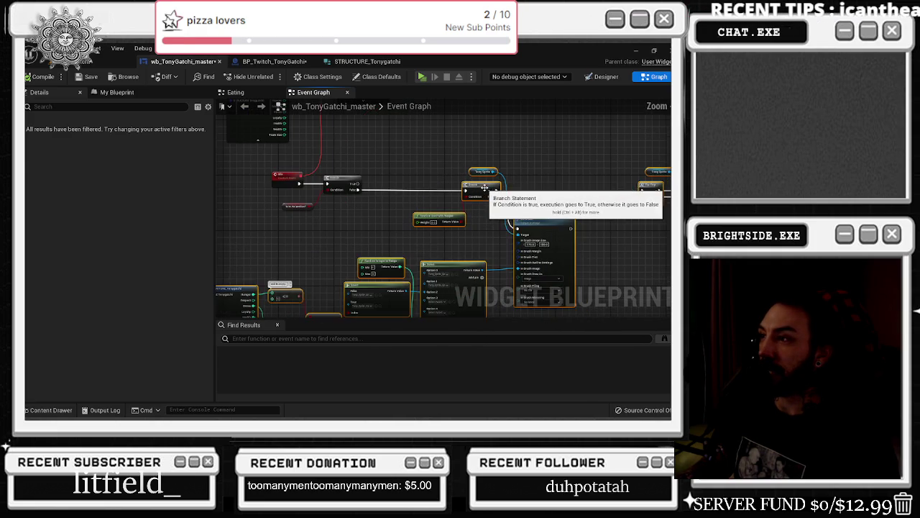
right_click(485, 190)
left_click(526, 292)
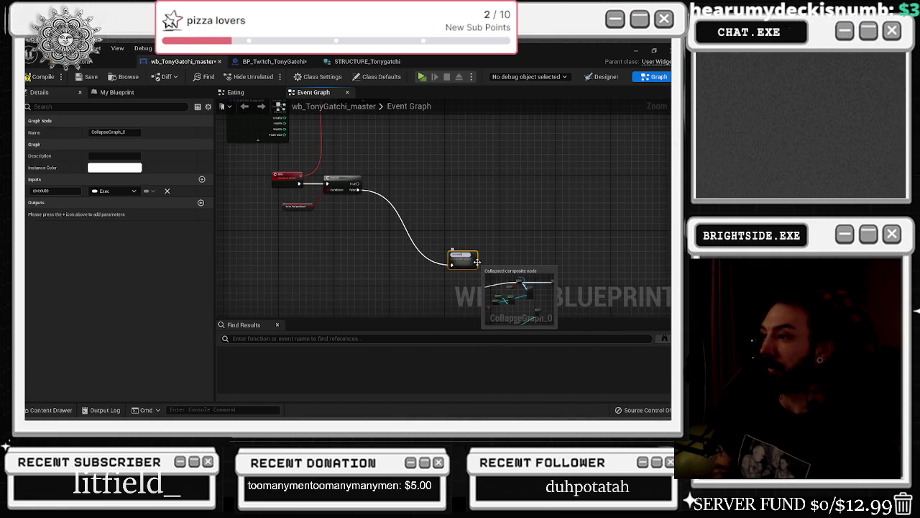
key("Return")
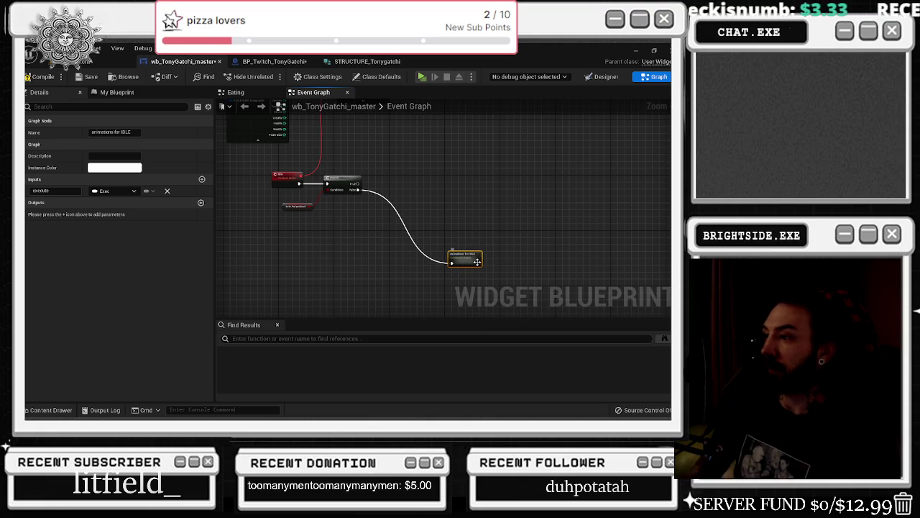
left_click_drag(507, 199, 559, 191)
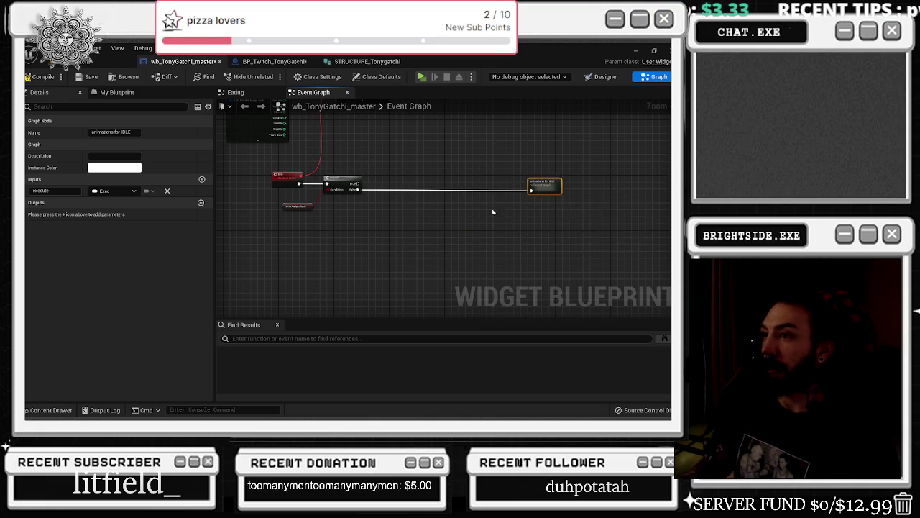
Shift the Idle event's Branch further right, making room after the Idle event
scroll(493, 212, "up", 2)
scroll(493, 273, "down", 2)
scroll(426, 213, "up", 2)
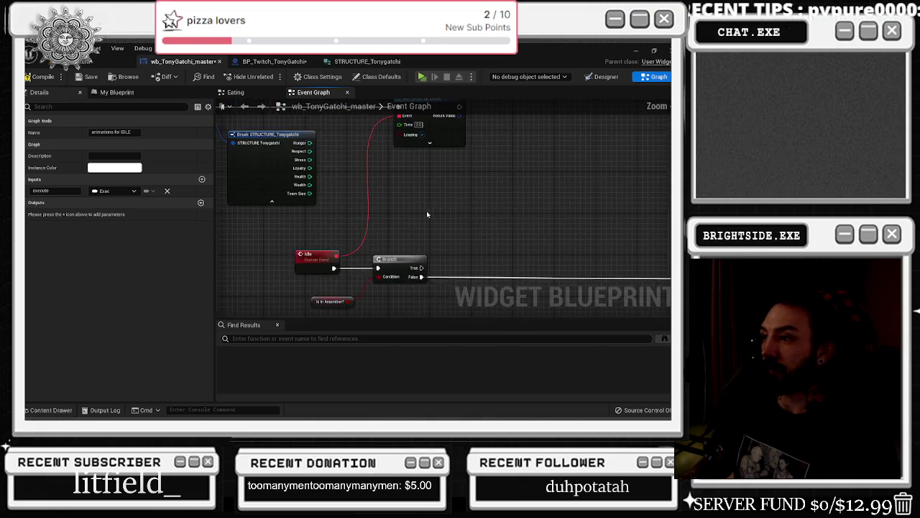
left_click_drag(427, 215, 405, 166)
left_click_drag(381, 269, 380, 266)
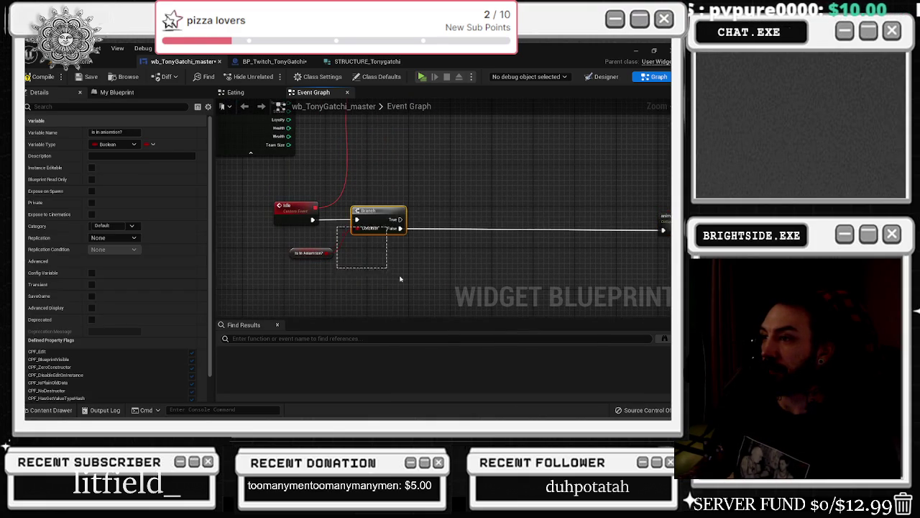
left_click_drag(368, 210, 581, 211)
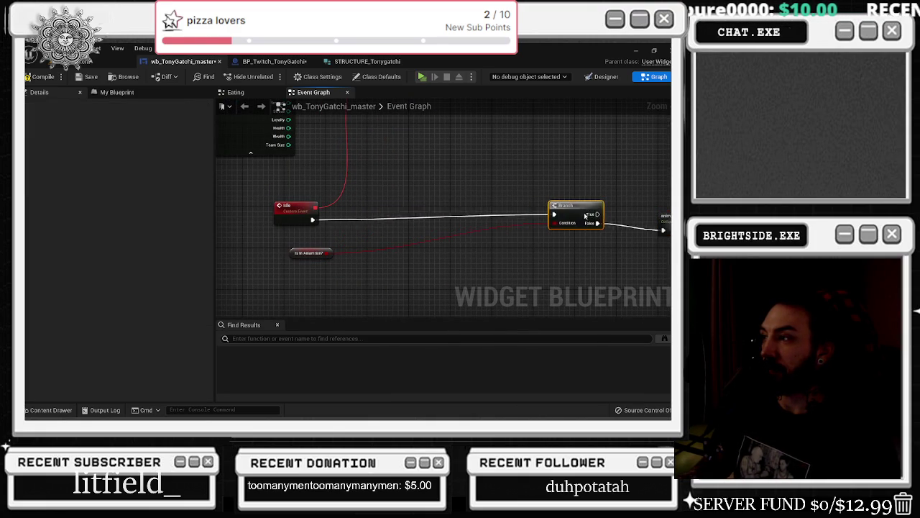
left_click(294, 251)
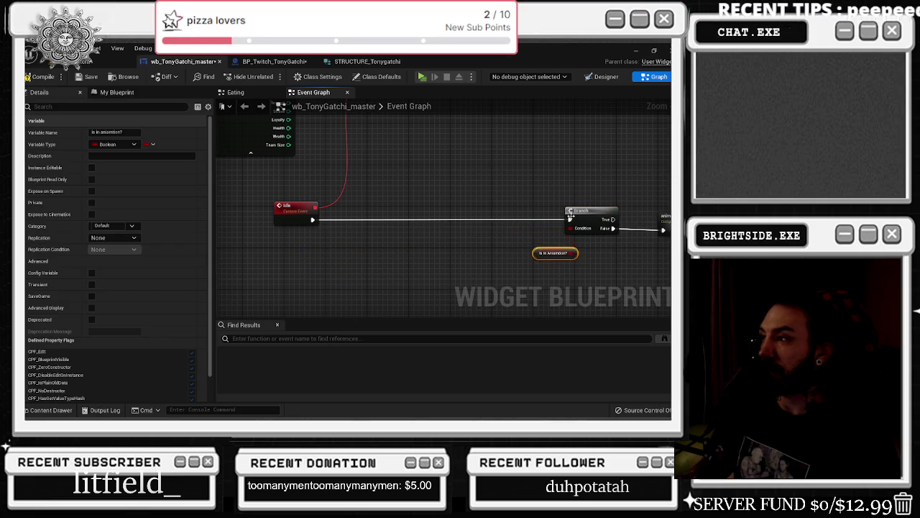
left_click_drag(593, 217, 609, 218)
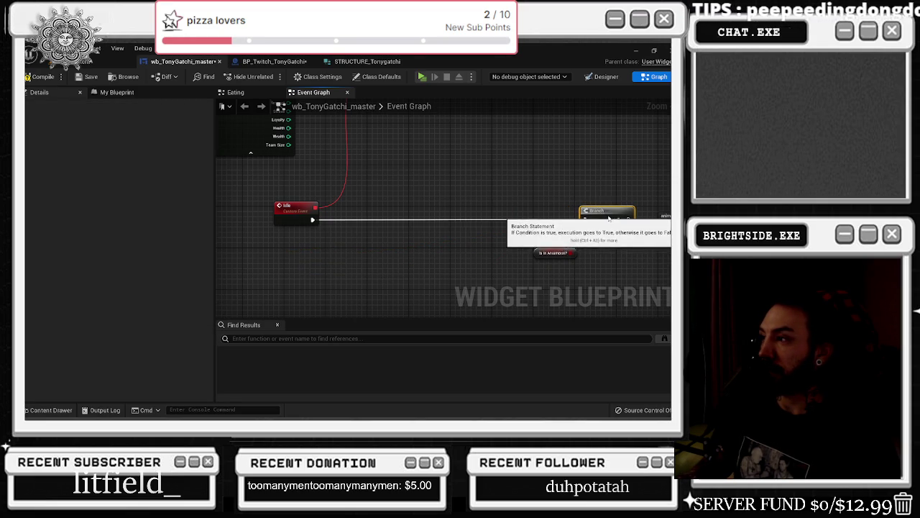
left_click(401, 218)
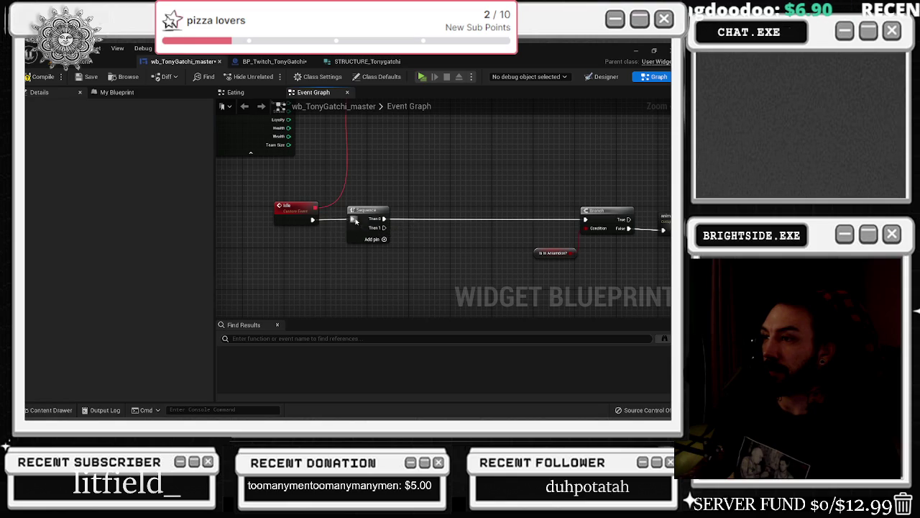
Wire Sequence Then 1 to the new death Branch and place a Tony Gatchi save-structure getter
left_click_drag(394, 185, 334, 161)
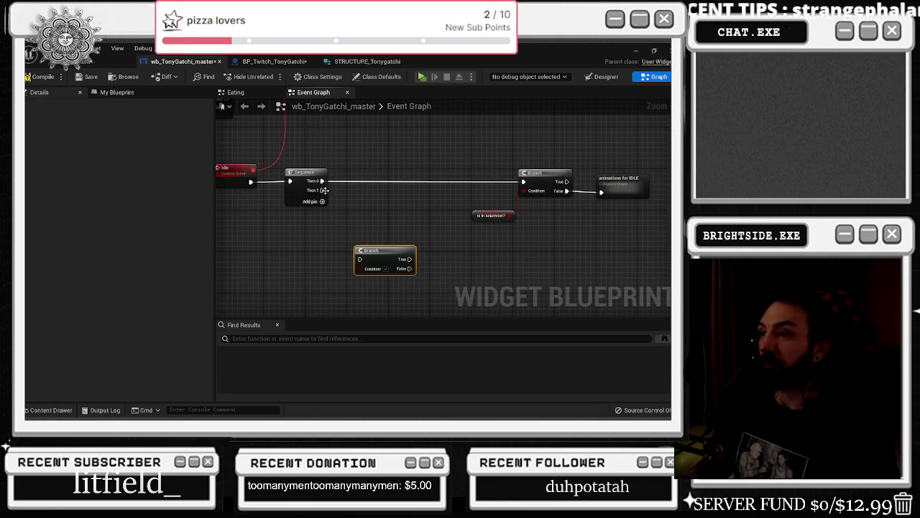
left_click_drag(361, 260, 362, 259)
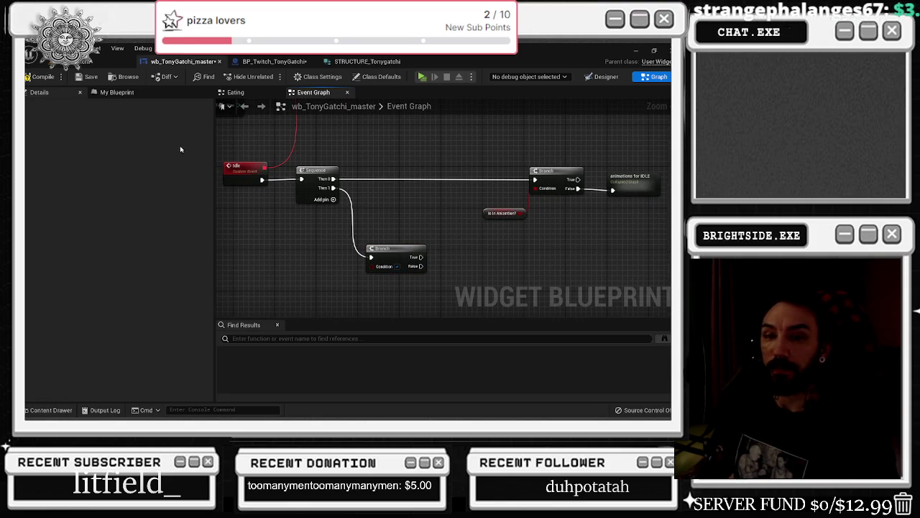
left_click(137, 98)
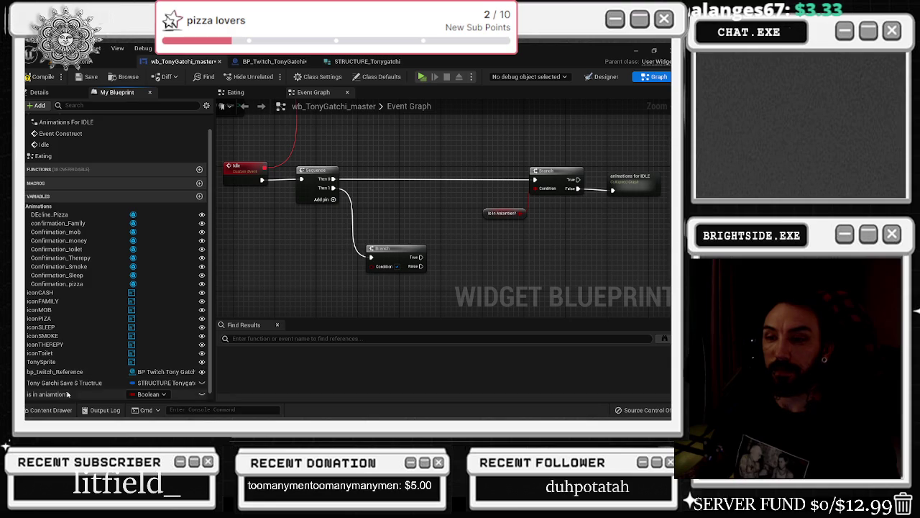
left_click(72, 384)
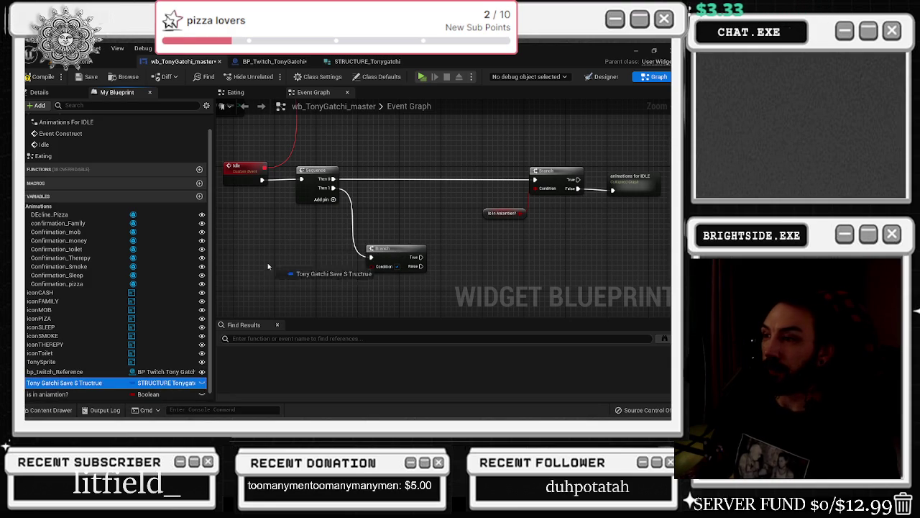
left_click_drag(269, 267, 246, 276)
Add a Break STRUCTURE_Tonygatchi node from the getter and expand it to show all stats
left_click_drag(304, 281, 327, 308)
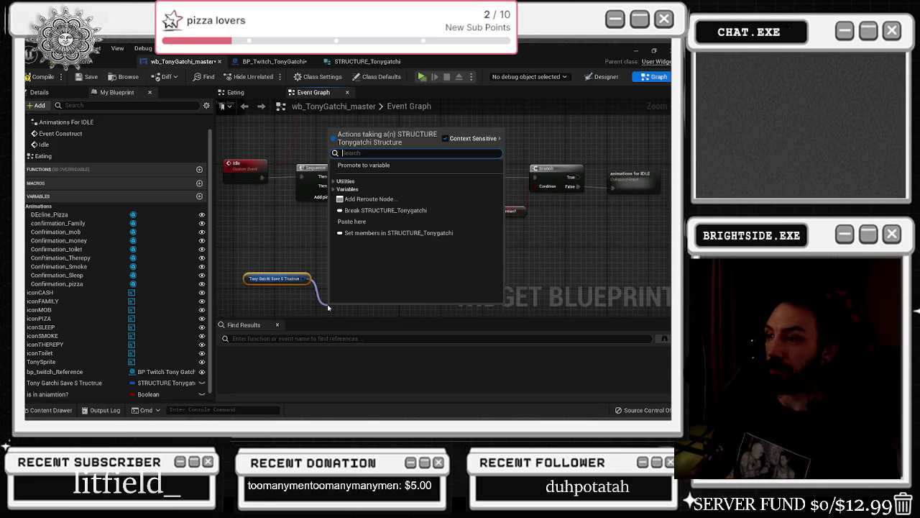
type("break")
key("Return")
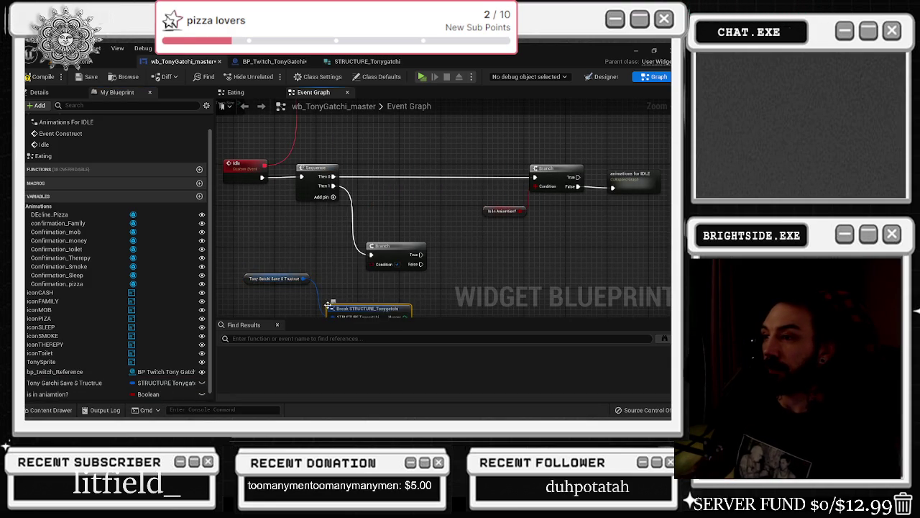
left_click_drag(320, 271, 332, 228)
left_click_drag(365, 280, 293, 258)
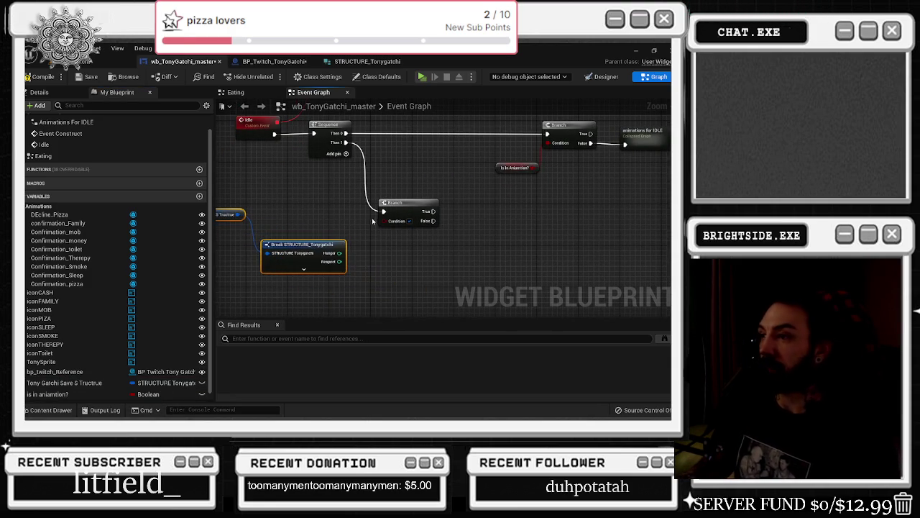
scroll(329, 247, "up", 2)
left_click(299, 275)
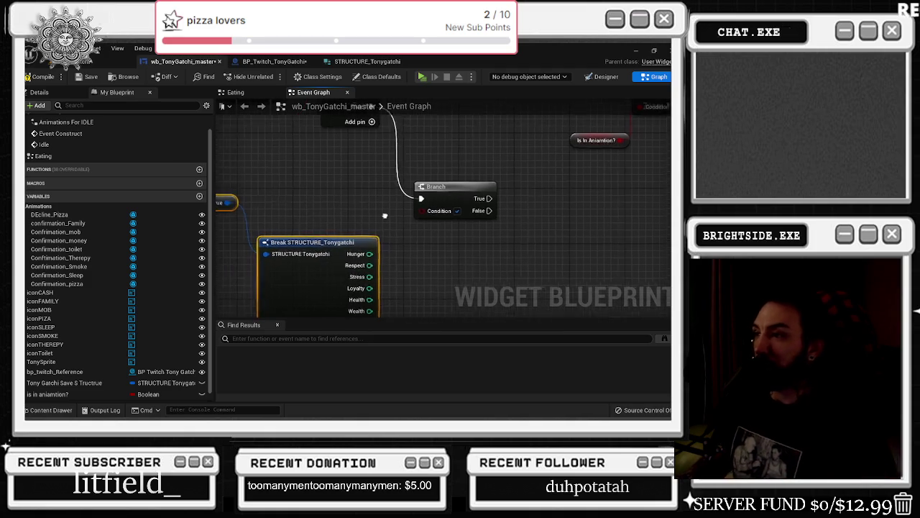
Reposition the death Branch beside the Sequence and Idle nodes
mouse_move(457, 173)
left_mouse_down()
mouse_move(457, 202)
mouse_move(512, 225)
left_mouse_up()
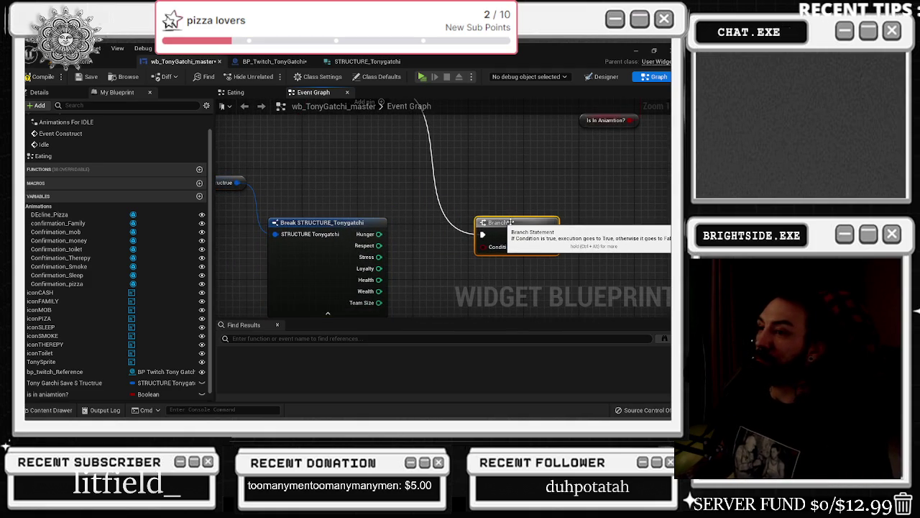
scroll(511, 222, "down", 2)
mouse_move(520, 187)
left_mouse_down()
mouse_move(396, 255)
mouse_move(438, 232)
mouse_move(451, 187)
mouse_move(438, 209)
left_mouse_up()
scroll(365, 249, "up", 1)
left_click_drag(504, 196, 465, 197)
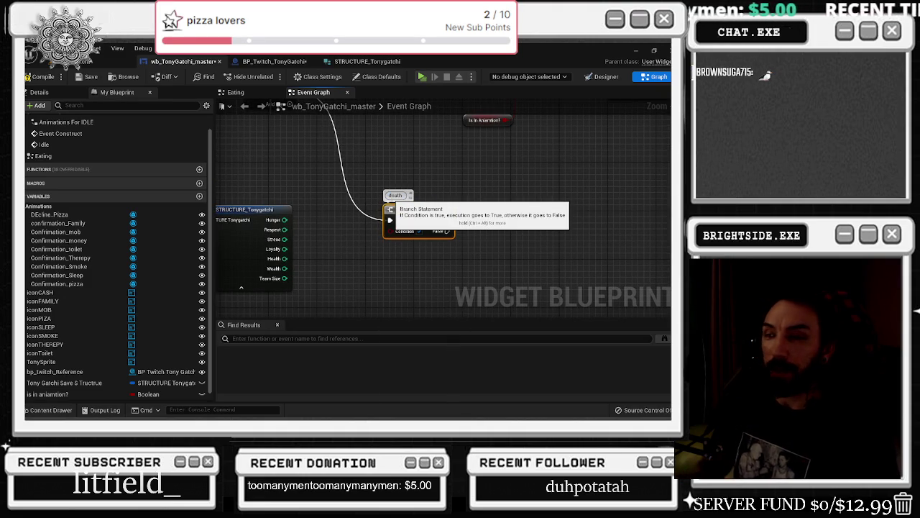
left_click_drag(390, 209, 361, 205)
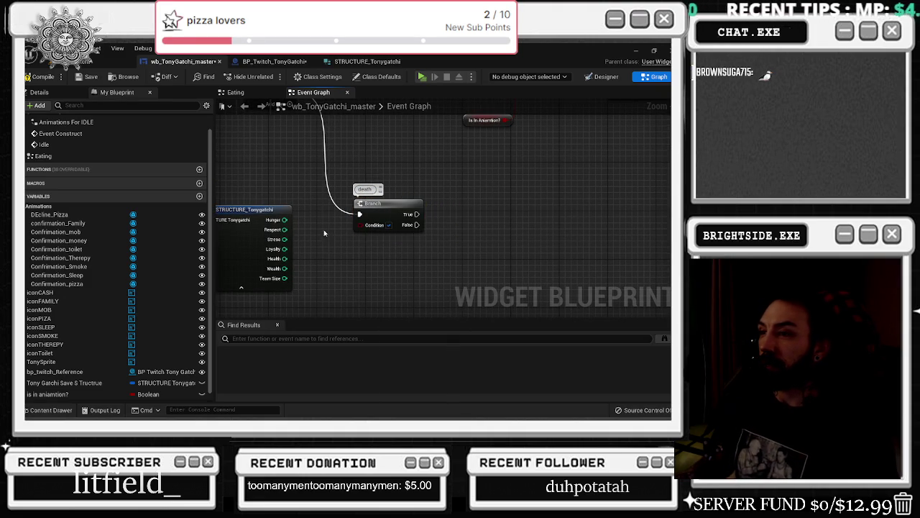
Add a greater-or-equal (>= 10) comparison from the Break node's Hunger pin
left_click_drag(324, 233, 382, 189)
left_click_drag(448, 168, 460, 162)
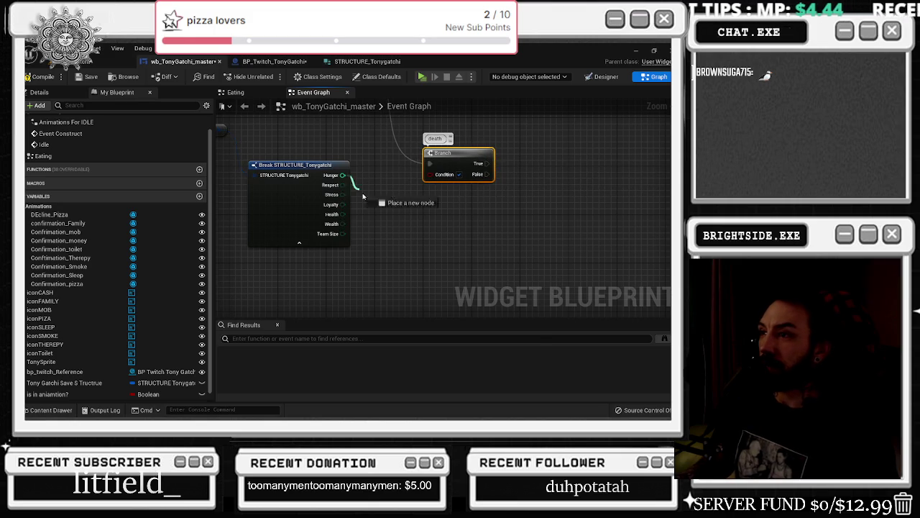
left_click_drag(363, 196, 363, 196)
type("greater")
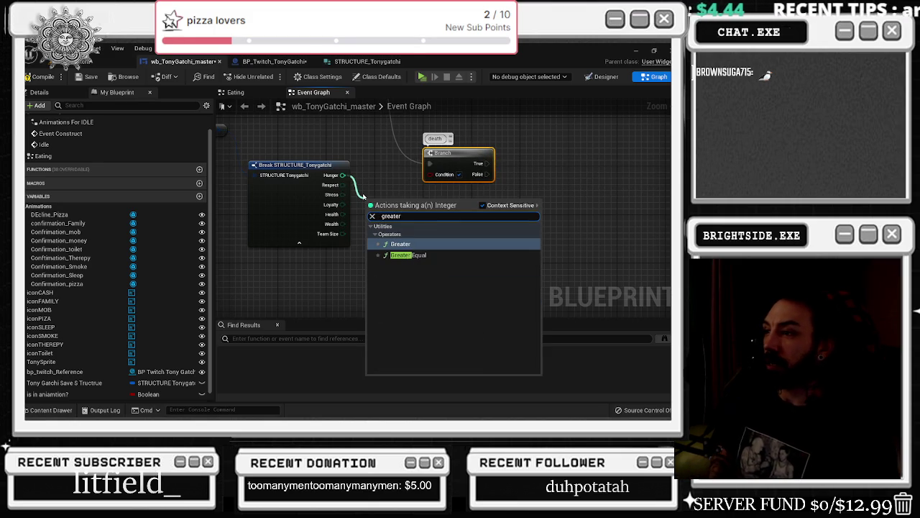
key("Down")
key("Return")
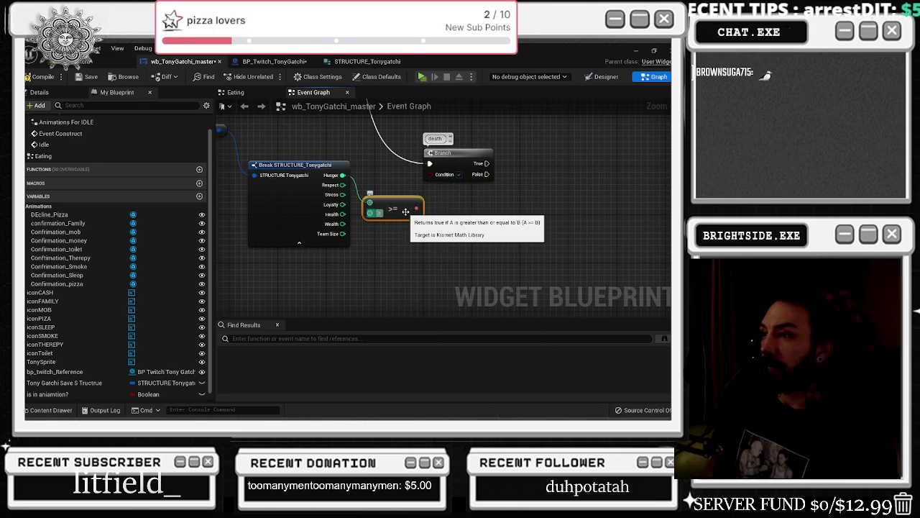
Place the >= node next to the death Branch and add an OR Boolean node
left_click(433, 202)
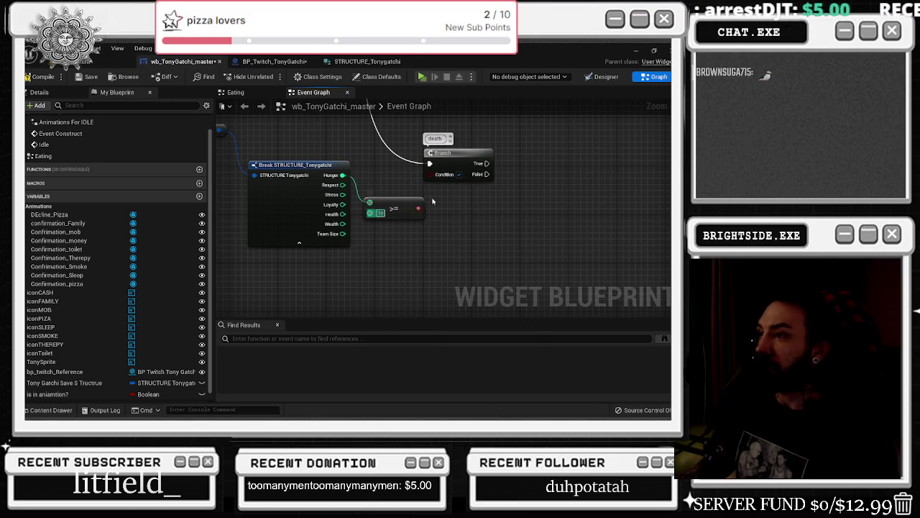
left_click_drag(451, 154, 481, 155)
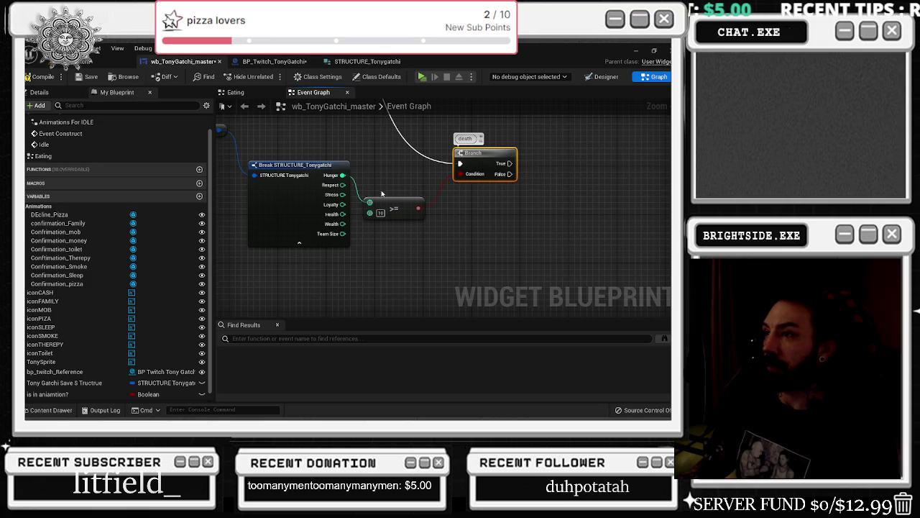
mouse_move(394, 209)
left_mouse_down()
mouse_move(406, 190)
mouse_move(453, 196)
mouse_move(518, 274)
mouse_move(630, 237)
mouse_move(487, 215)
left_mouse_up()
type("or boolean")
key("Return")
Review the still hungry checks inside the animations for IDLE collapsed graph, then return to the Event Graph
double_click(558, 214)
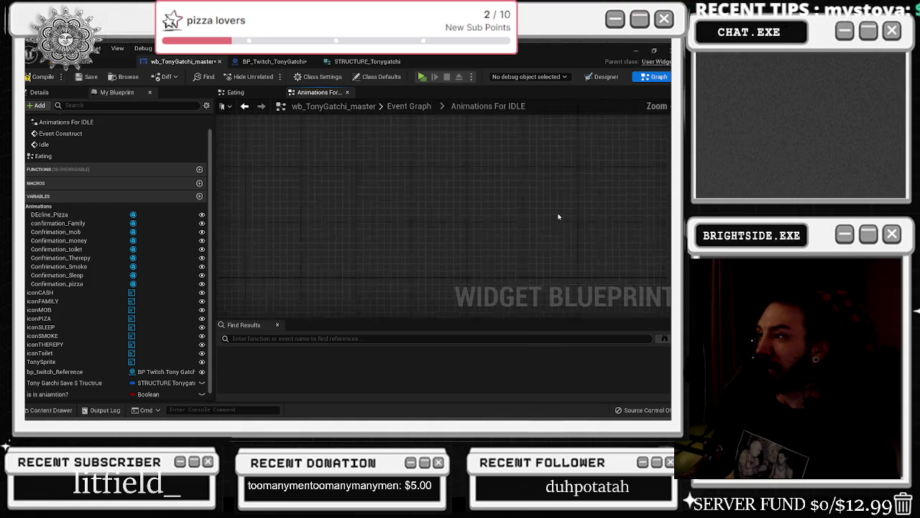
left_click_drag(418, 274, 484, 259)
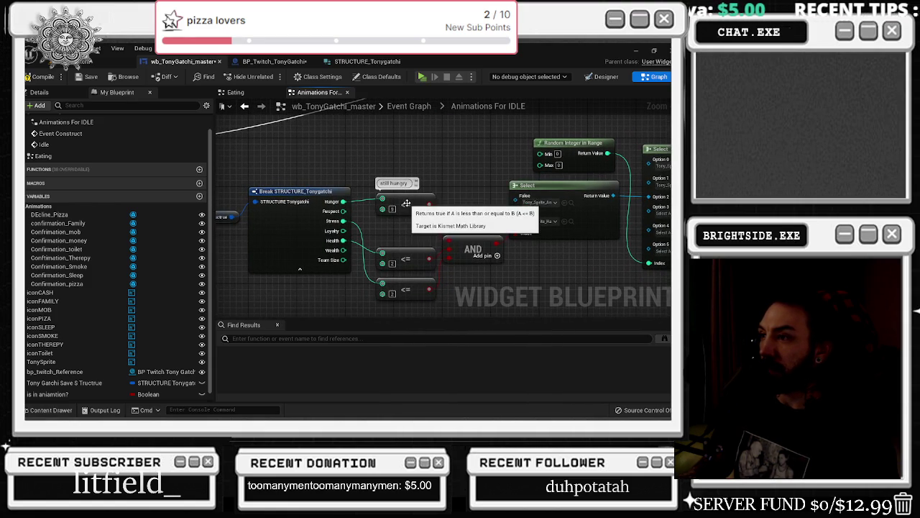
left_click(244, 107)
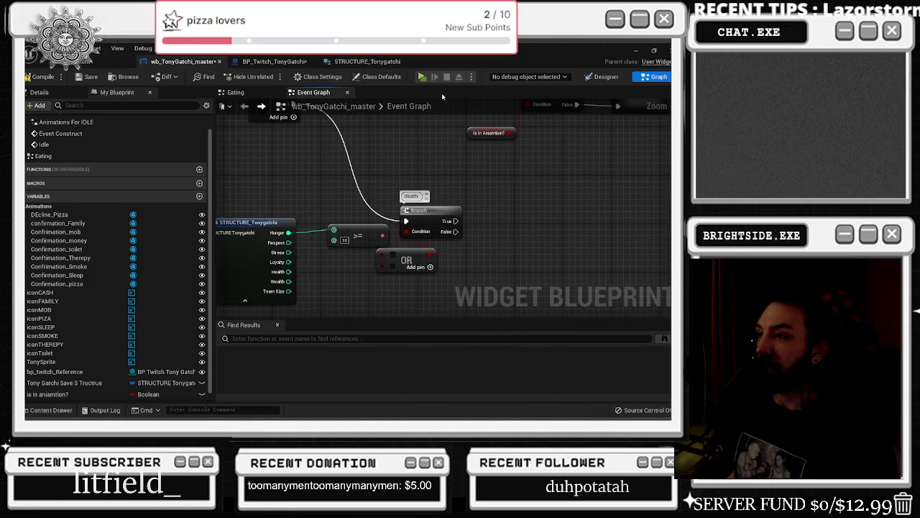
Arrange the death Branch, >= comparison and OR node close together
left_click_drag(424, 210, 486, 204)
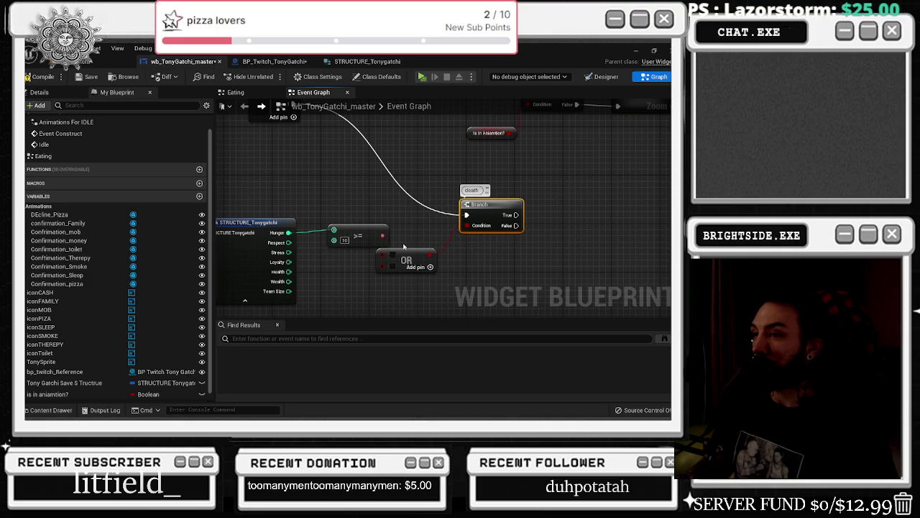
left_click(371, 232)
left_click_drag(404, 259, 427, 261)
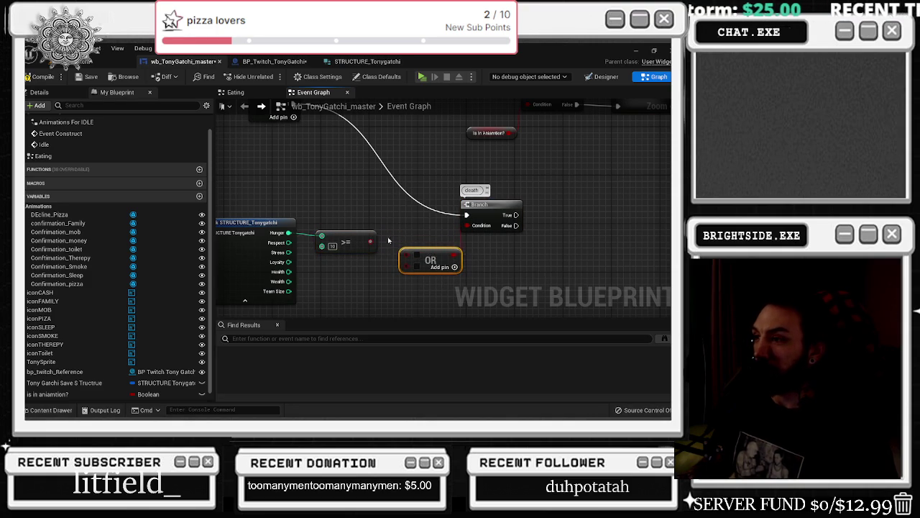
left_click_drag(383, 237, 377, 242)
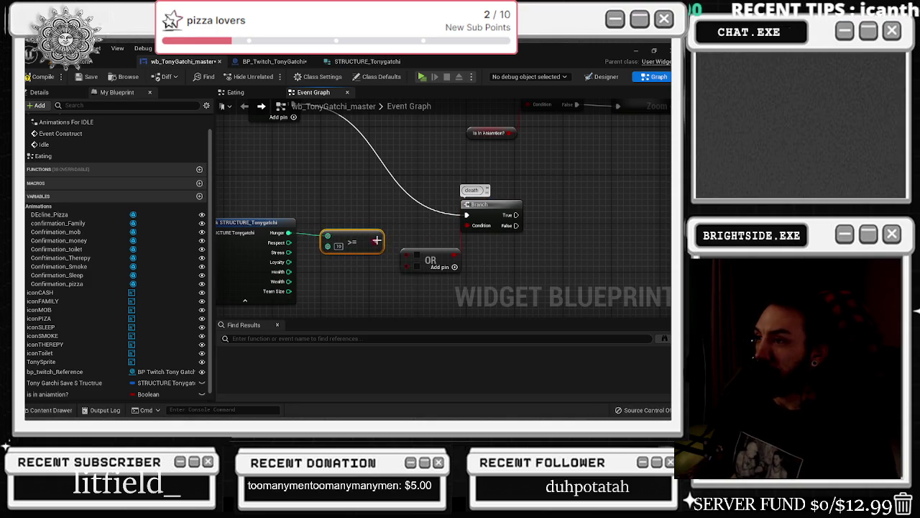
left_click_drag(376, 240, 382, 240)
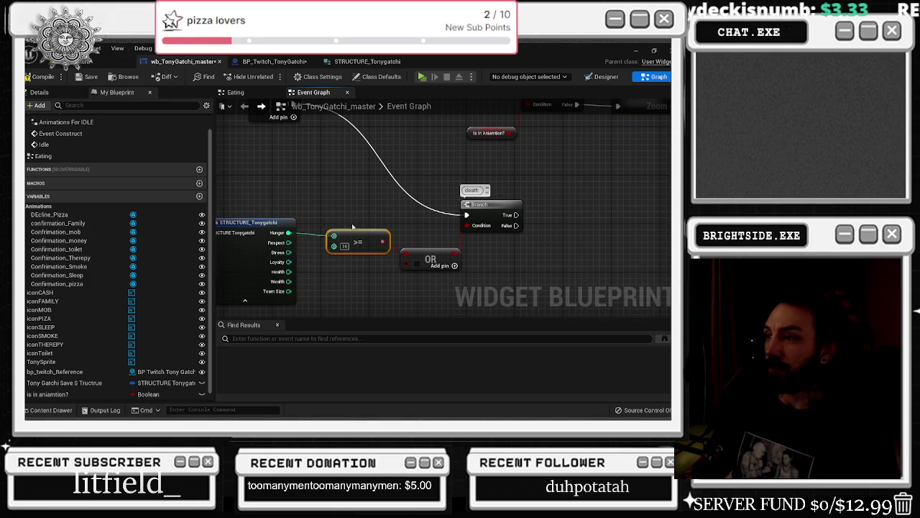
left_click_drag(360, 235, 355, 228)
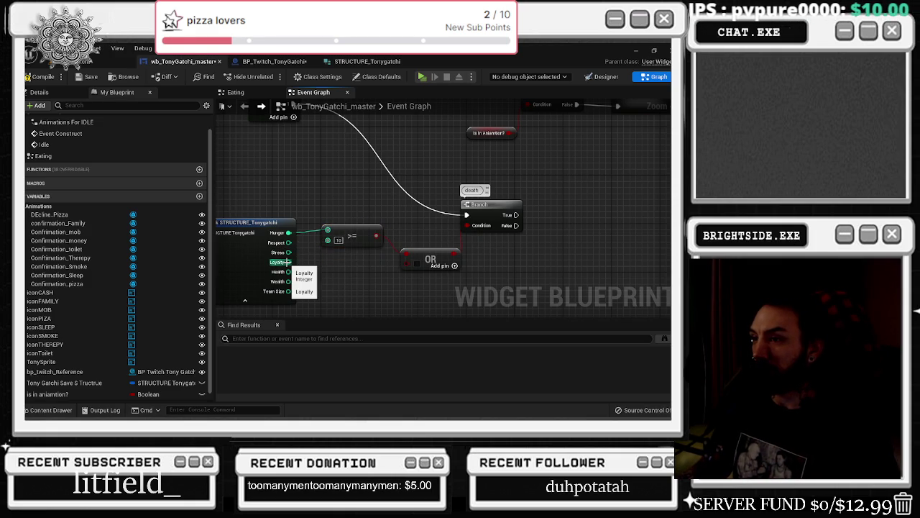
Paste a second >= 10 comparison below Hunger's check, wired from Loyalty
key("ctrl+v")
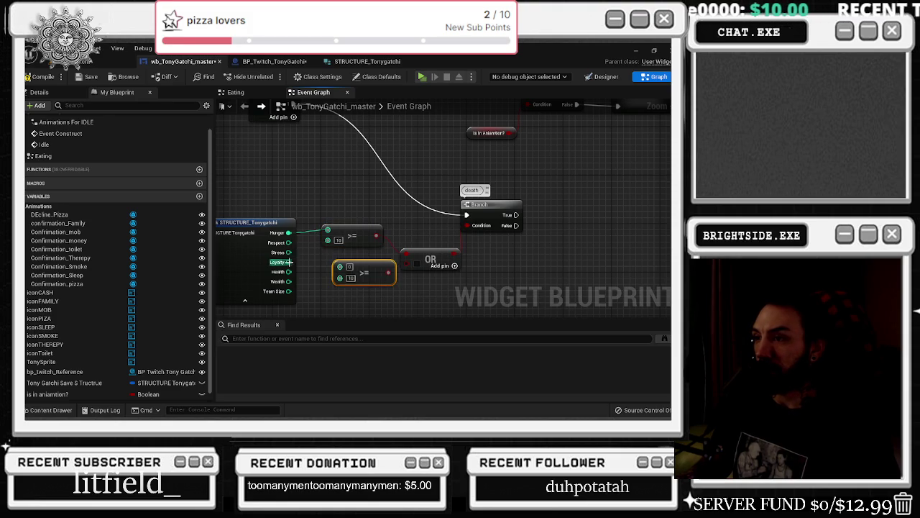
left_click_drag(288, 262, 360, 272)
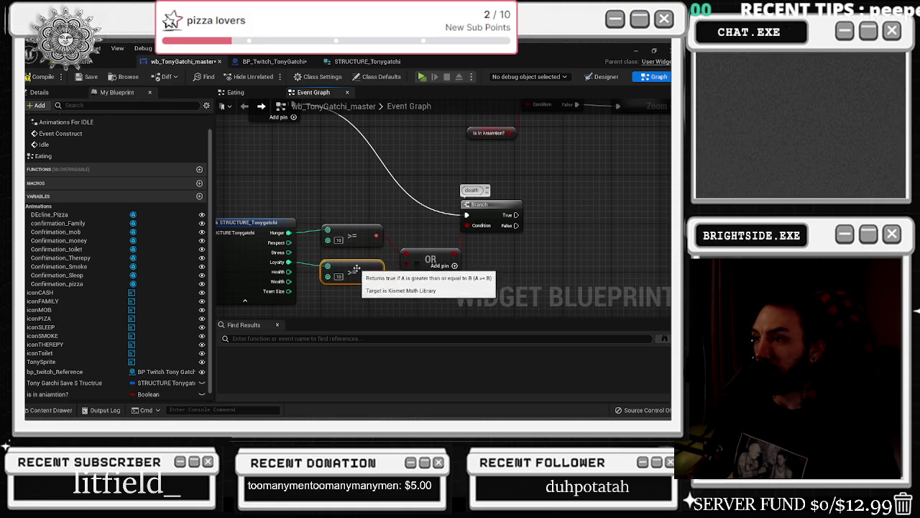
left_click(339, 276)
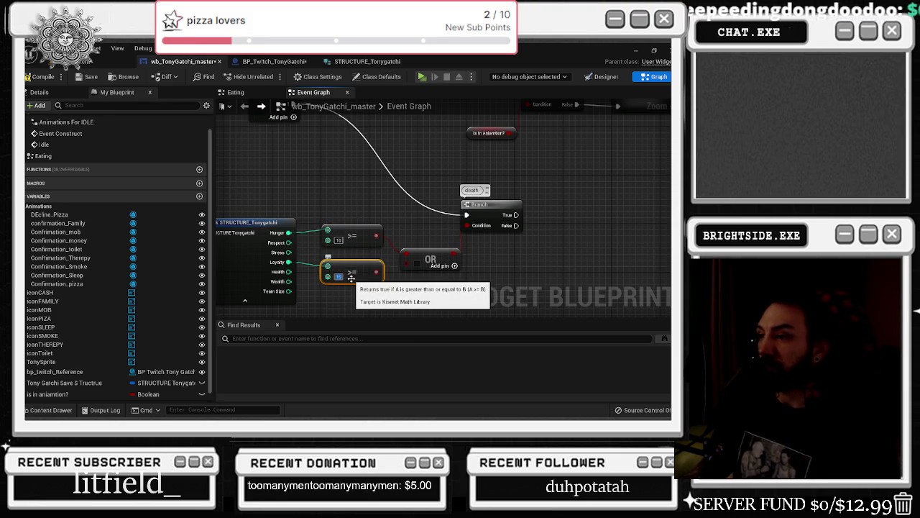
mouse_move(351, 277)
left_mouse_down()
mouse_move(359, 301)
mouse_move(355, 258)
left_mouse_up()
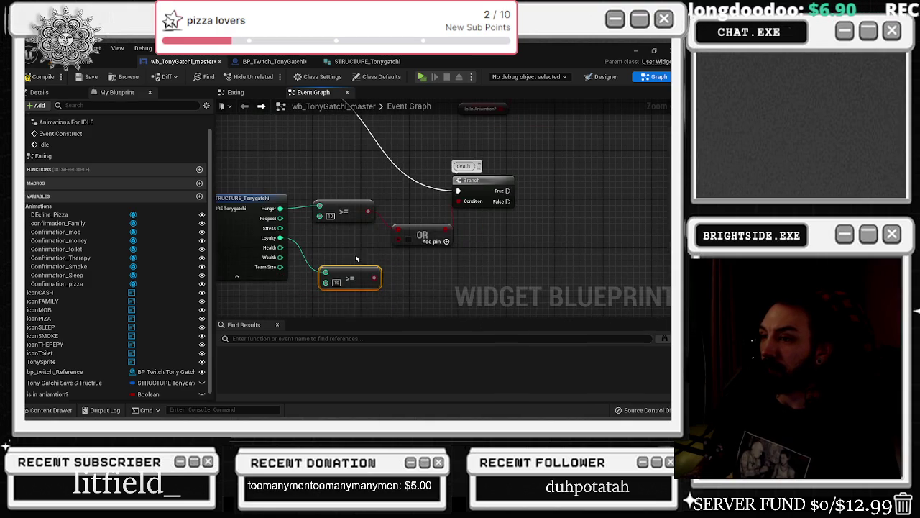
Add a Loyalty <= 0 comparison, then switch to the Eating graph
left_click_drag(280, 238, 306, 248)
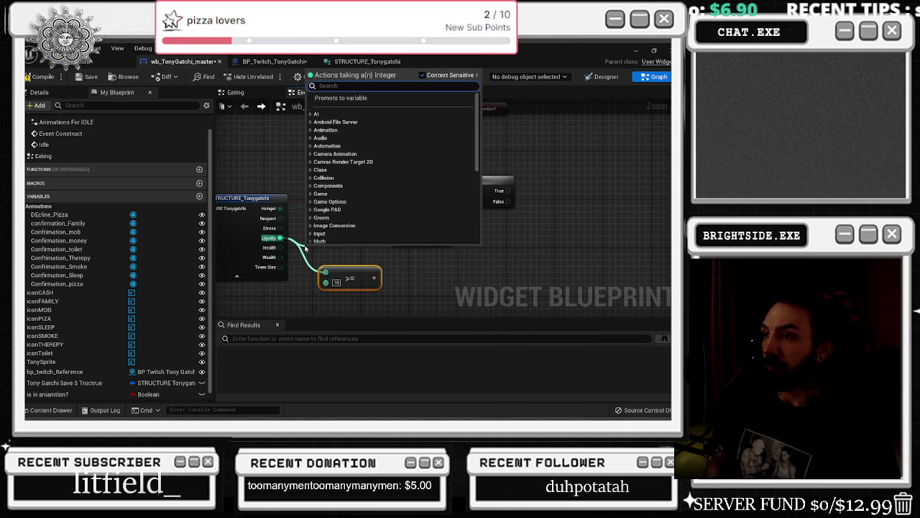
type("less")
key("Down")
key("Return")
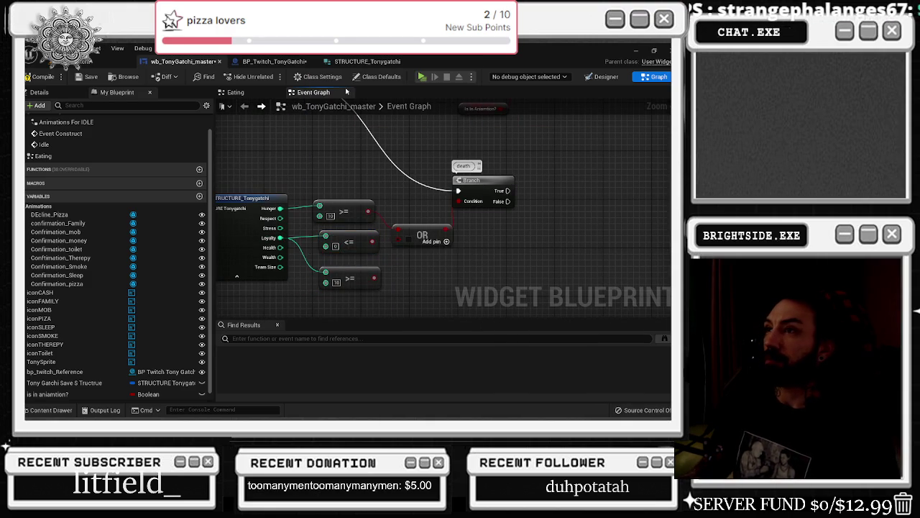
left_click(261, 95)
scroll(387, 197, "up", 4)
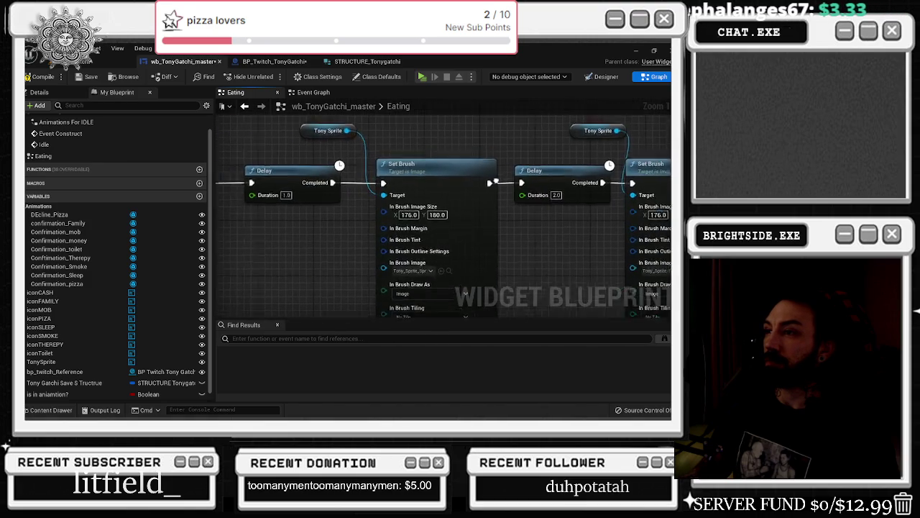
Paste the 'not dead' != check into the Event Graph and wire Health into it
mouse_move(388, 196)
left_mouse_down()
mouse_move(503, 219)
mouse_move(506, 183)
mouse_move(551, 154)
left_mouse_up()
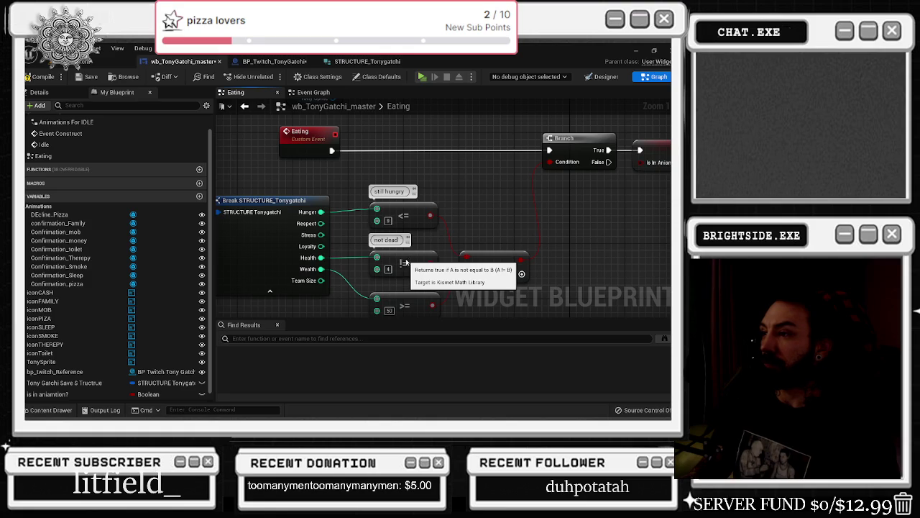
left_click(315, 95)
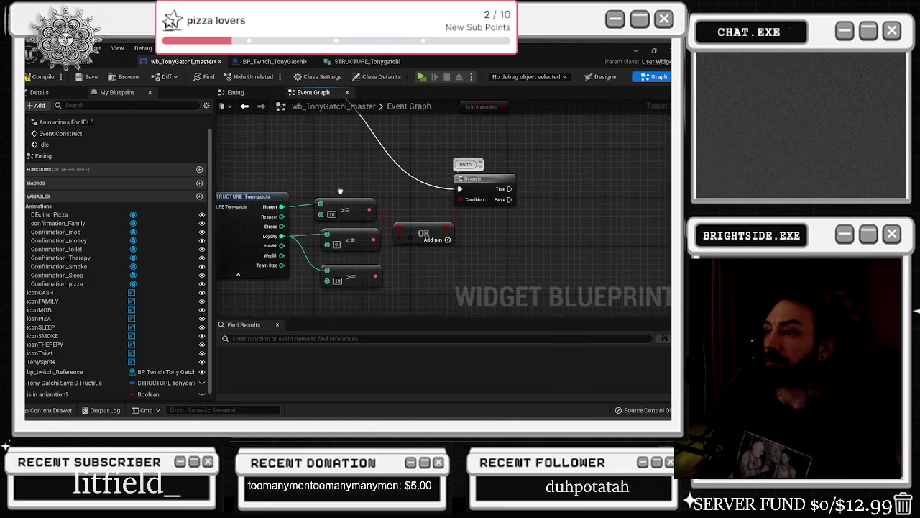
left_click_drag(339, 228, 340, 228)
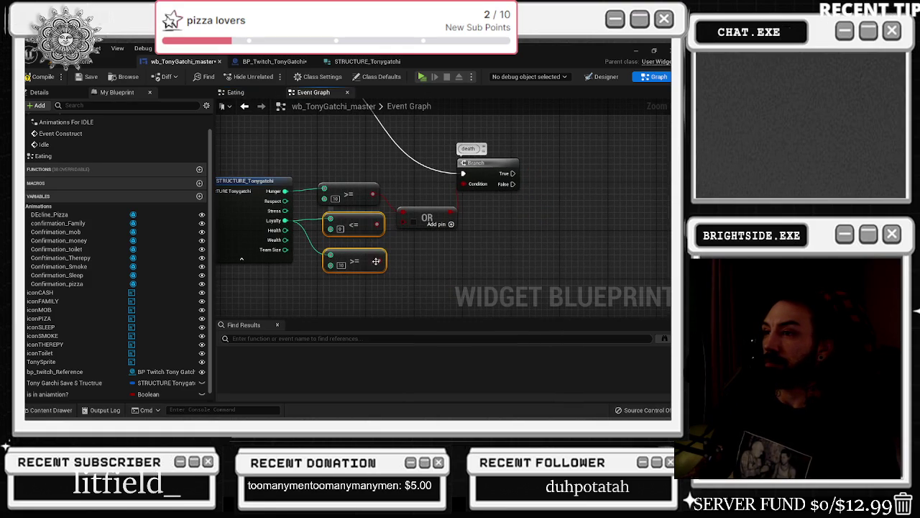
key("ctrl+v")
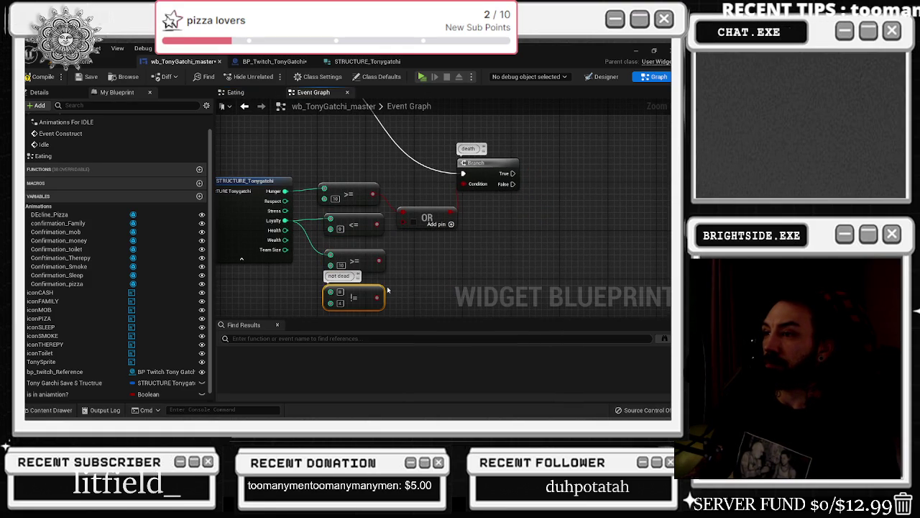
left_click(330, 218, "alt")
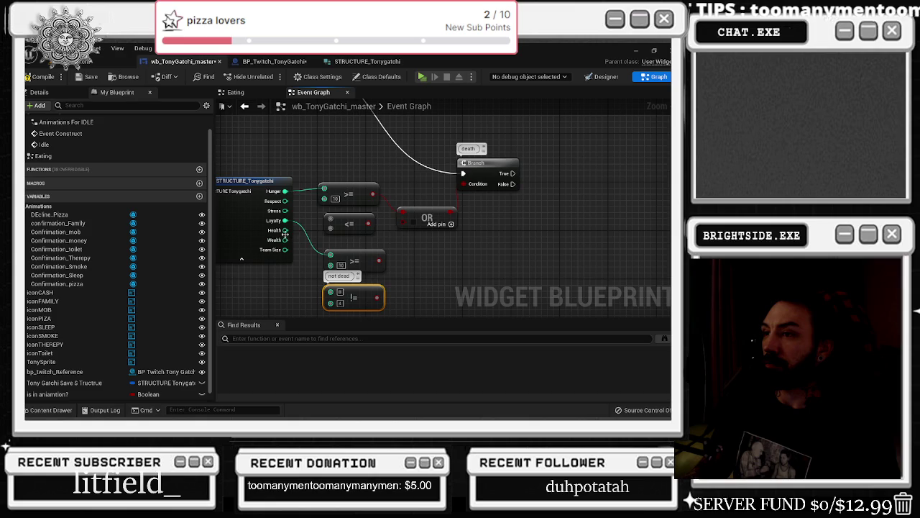
mouse_move(286, 230)
left_mouse_down()
mouse_move(332, 294)
mouse_move(380, 297)
mouse_move(404, 225)
left_mouse_up()
Delete the Loyalty <= comparison and select the remaining Loyalty >= node for removal
left_click_drag(366, 260, 366, 247)
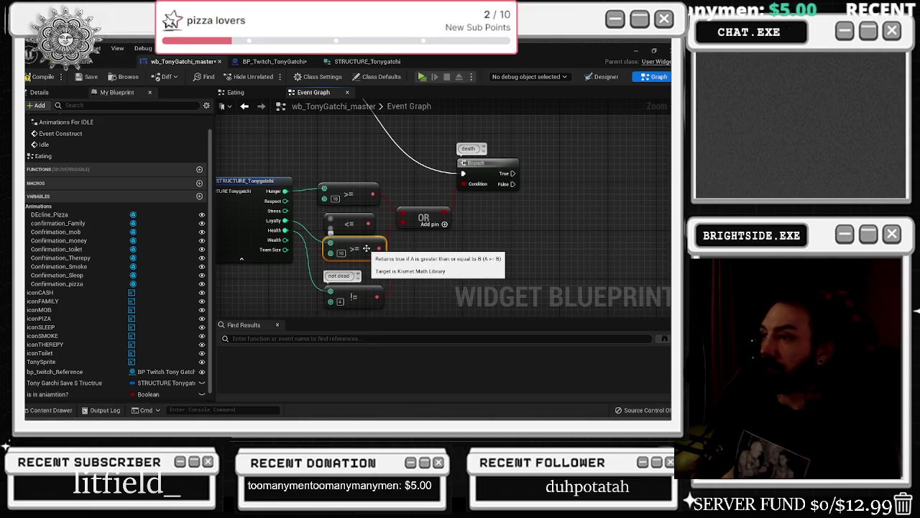
left_click(351, 230)
key("Delete")
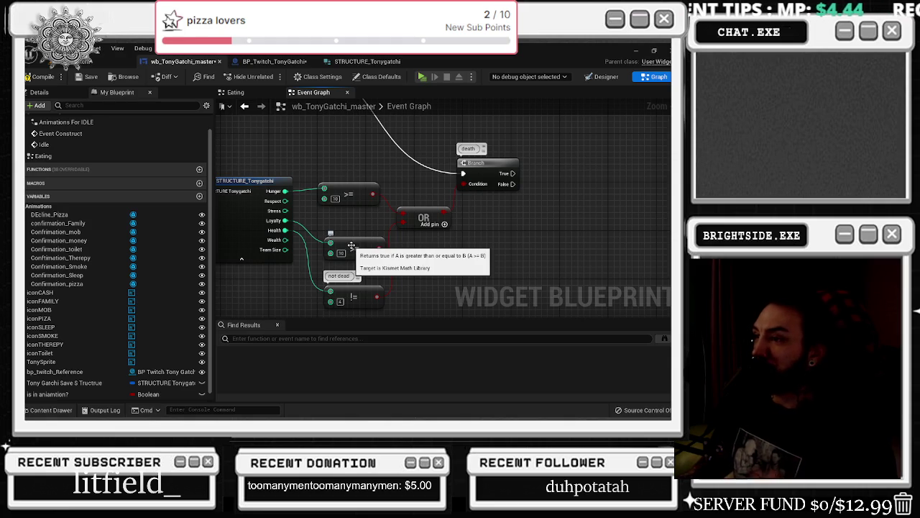
left_click_drag(352, 245, 344, 240)
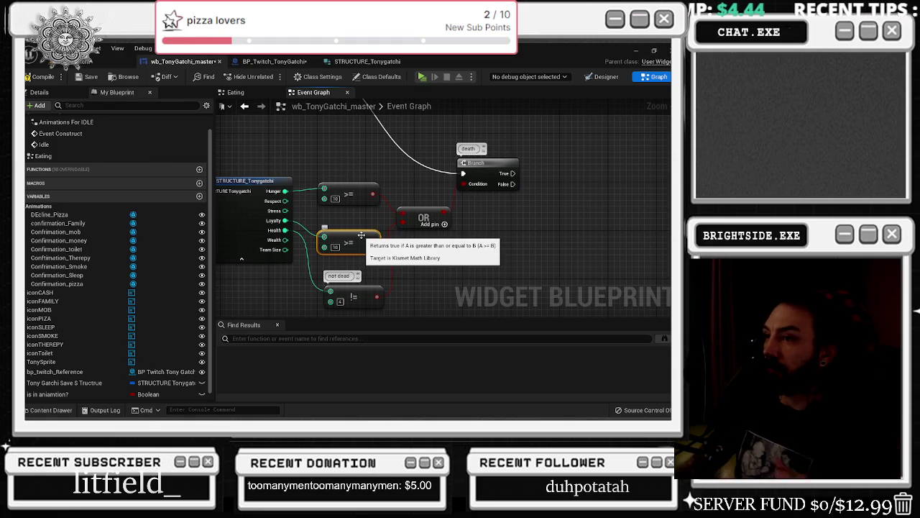
Replace the Loyalty >= comparison with a Loyalty <= comparison
key("Delete")
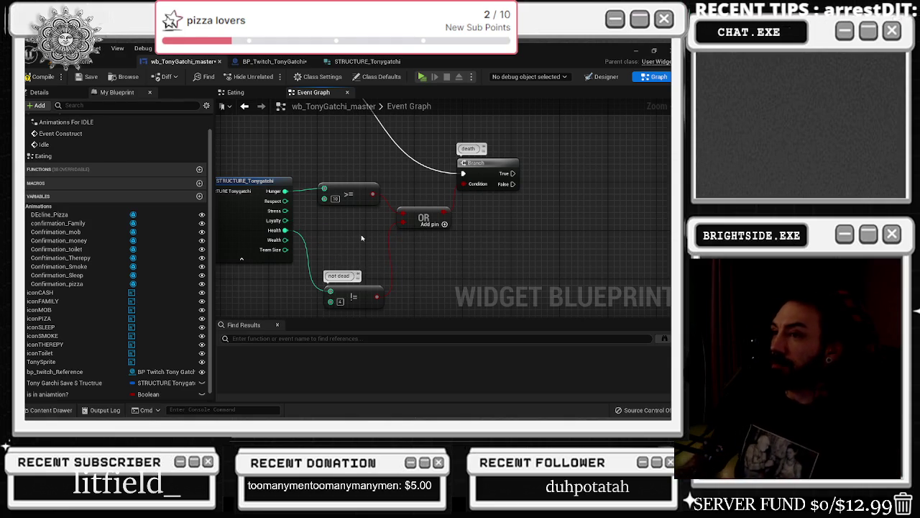
mouse_move(285, 220)
left_mouse_down()
mouse_move(324, 245)
mouse_move(342, 220)
left_mouse_up()
type("<=")
key("Return")
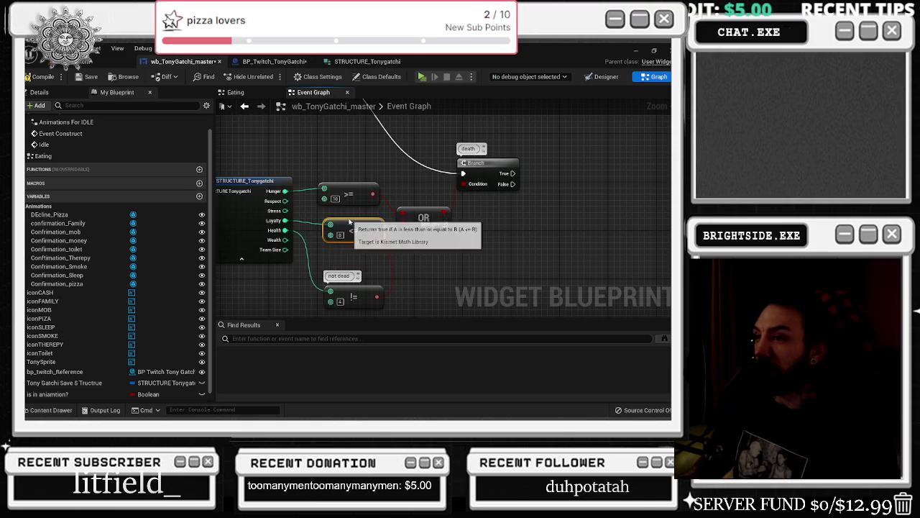
Add an extra OR input, wire the != check into it, and move it under the <= node
left_click(425, 228)
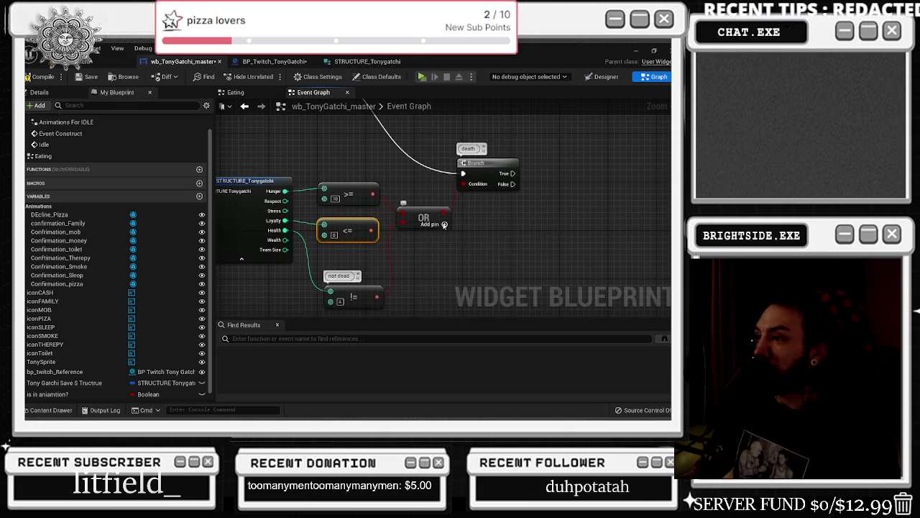
mouse_move(377, 296)
left_mouse_down()
mouse_move(403, 231)
mouse_move(414, 231)
mouse_move(403, 221)
mouse_move(351, 230)
left_mouse_up()
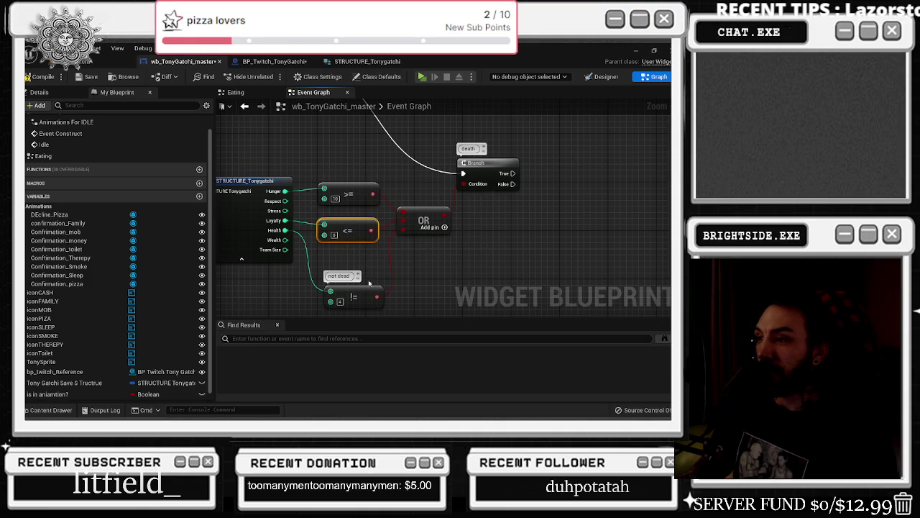
left_click_drag(365, 296, 352, 272)
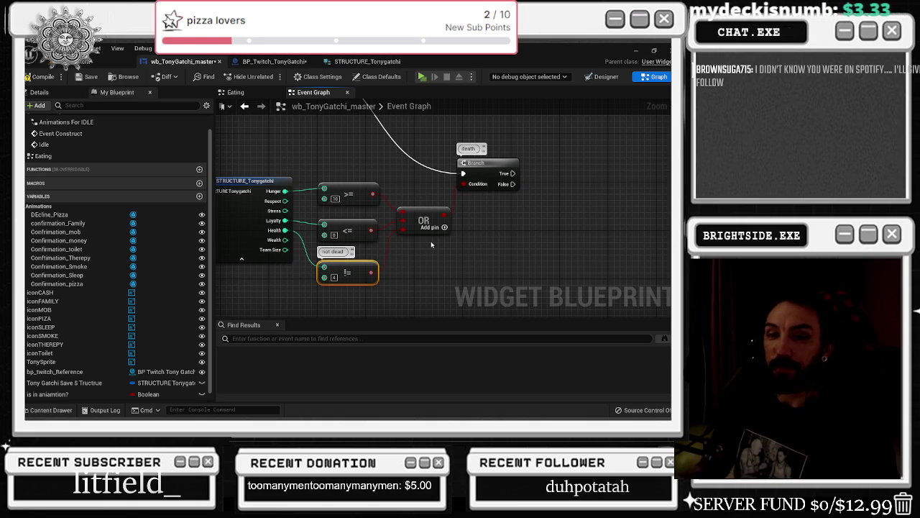
Replace the not-dead != check with a Health == comparison placed beside the OR node
key("Delete")
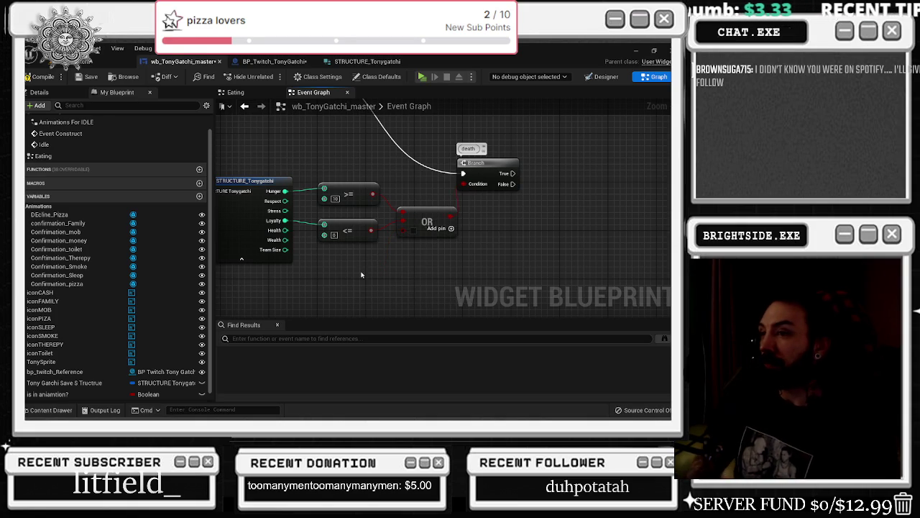
left_click_drag(286, 230, 307, 263)
type("equal")
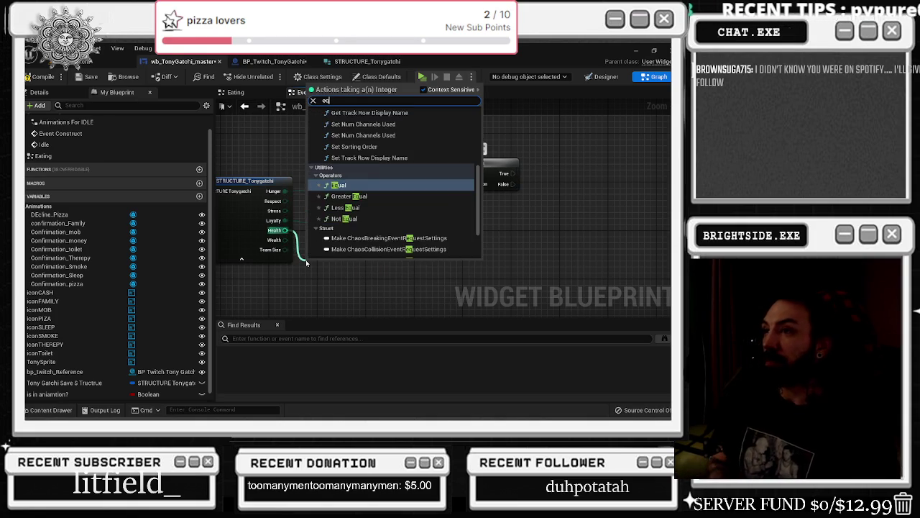
key("Return")
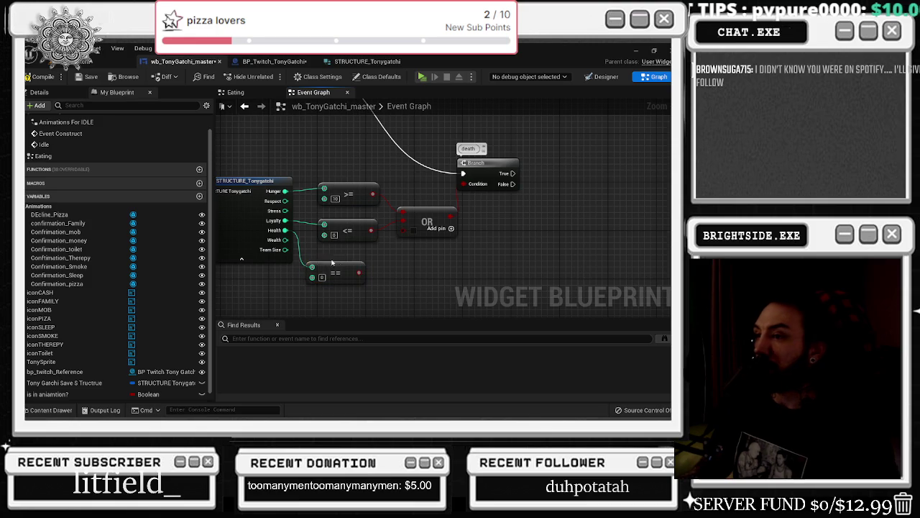
mouse_move(342, 267)
left_mouse_down()
mouse_move(354, 255)
mouse_move(372, 261)
left_mouse_up()
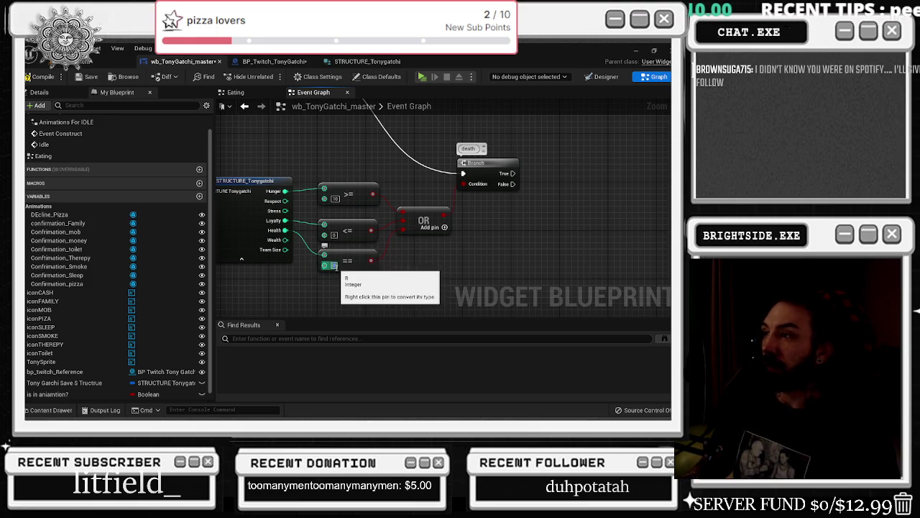
Regroup the Break, comparison, OR and Branch death-check nodes, then open the death Branch's comment
scroll(430, 277, "down", 4)
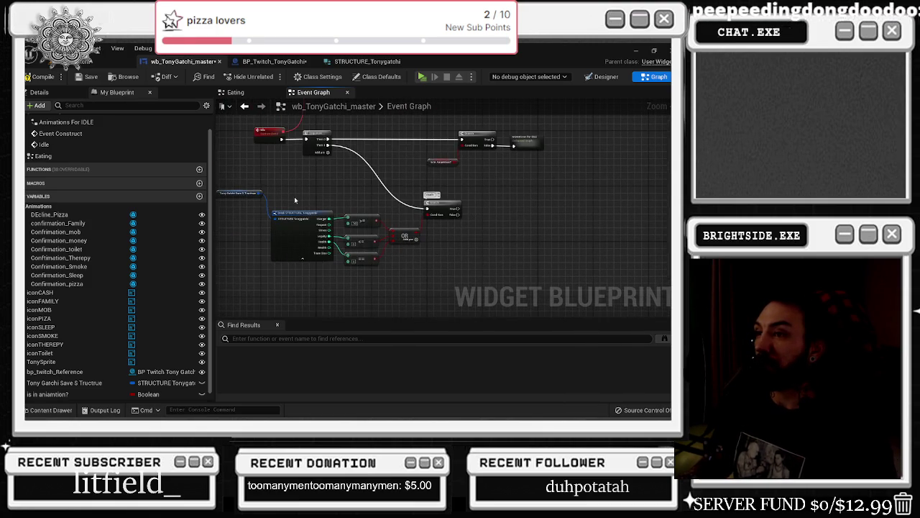
mouse_move(216, 182)
left_mouse_down()
mouse_move(382, 262)
mouse_move(464, 267)
left_mouse_up()
key("ctrl+z")
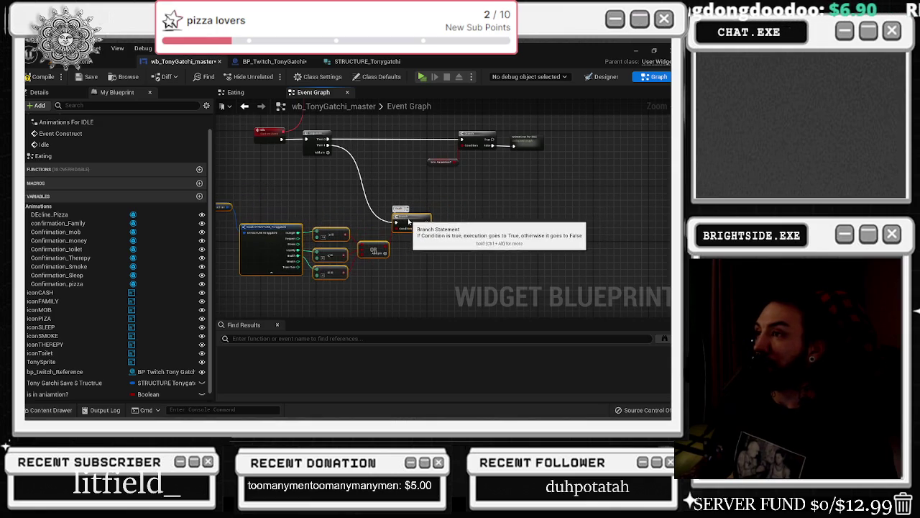
left_click(452, 222)
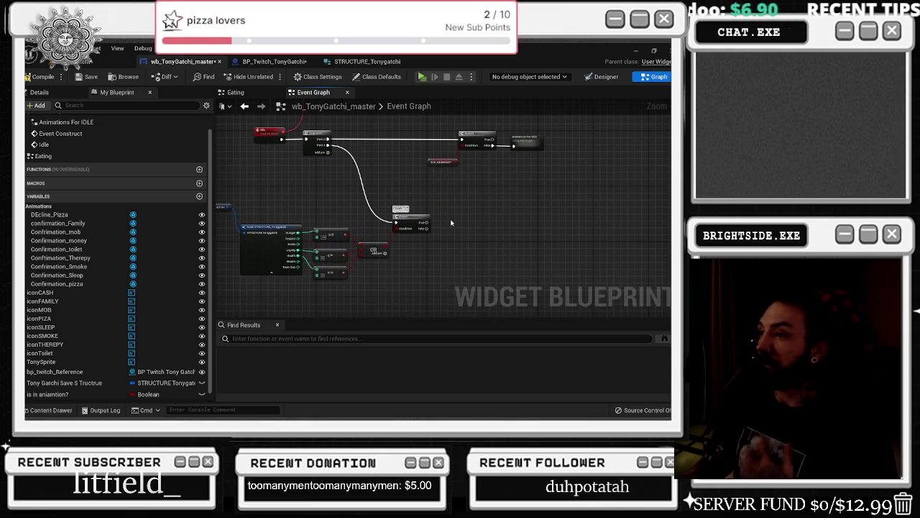
scroll(450, 227, "up", 2)
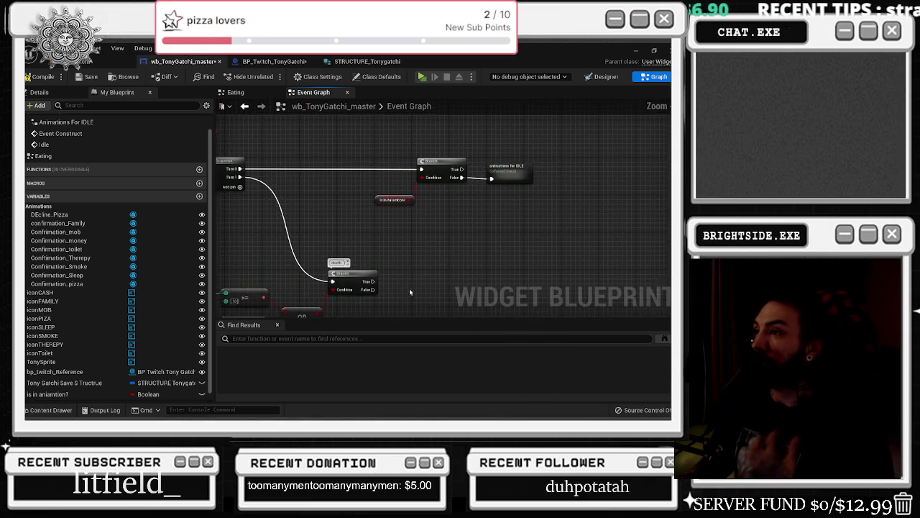
left_click(422, 153)
Wire a Delay node to the death Branch's True output and bring up the Tonygatchi sprite assets
left_click(429, 152)
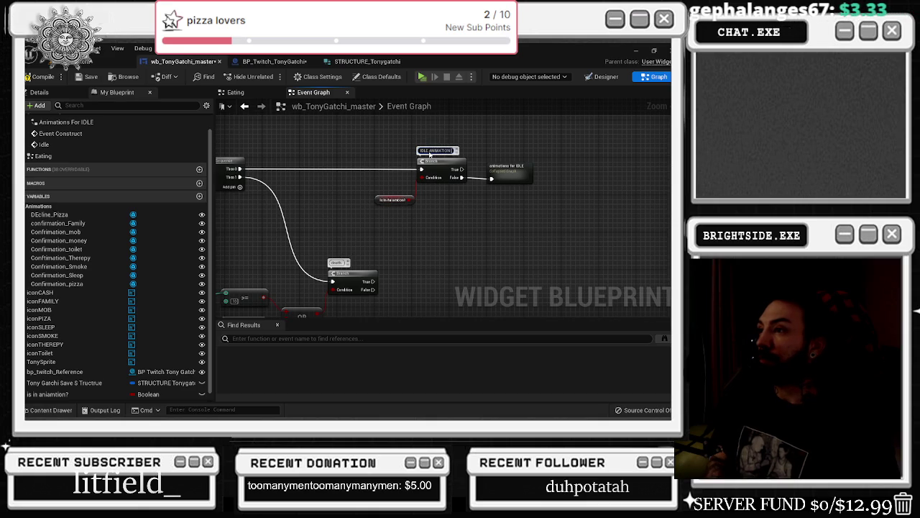
scroll(429, 153, "down", 2)
scroll(397, 190, "up", 2)
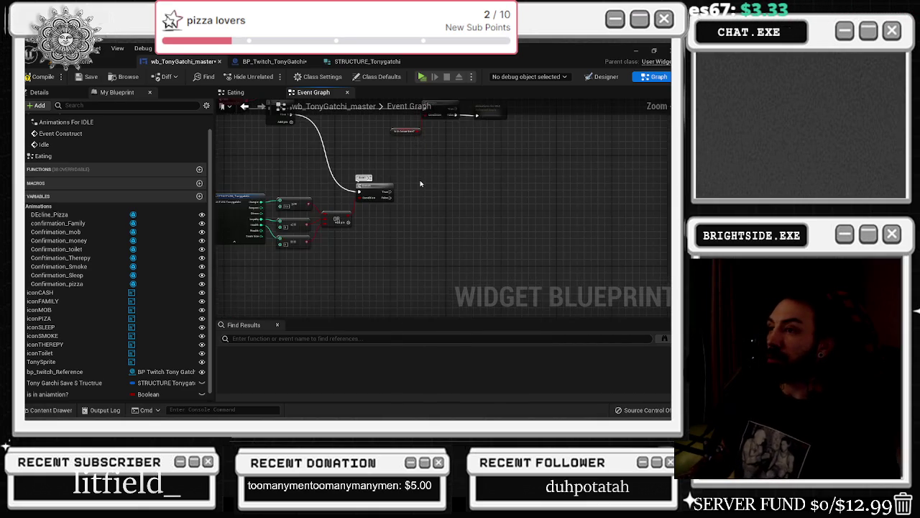
left_click(369, 186)
left_click_drag(338, 193, 372, 193)
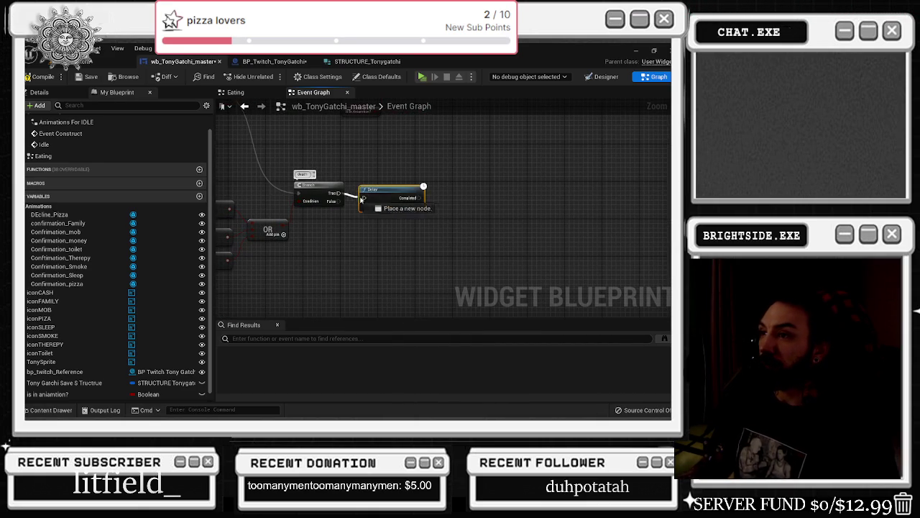
left_click(463, 157)
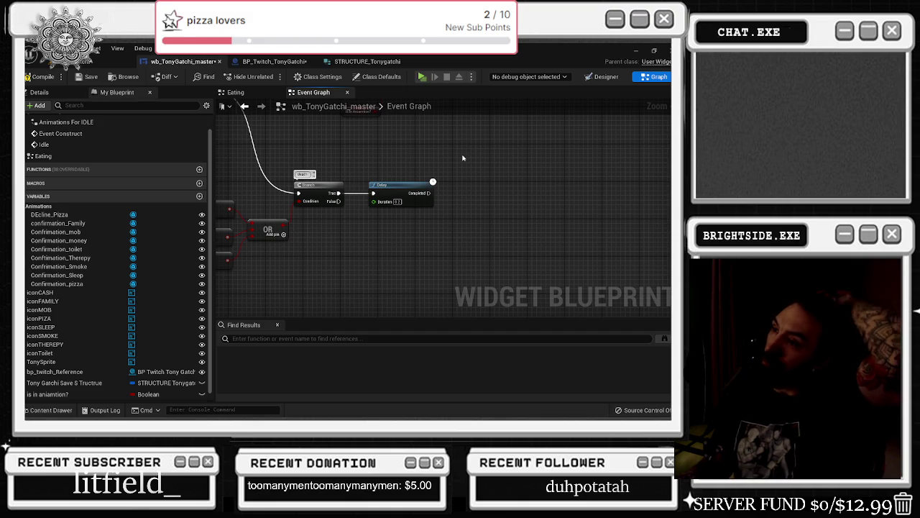
left_click(37, 411)
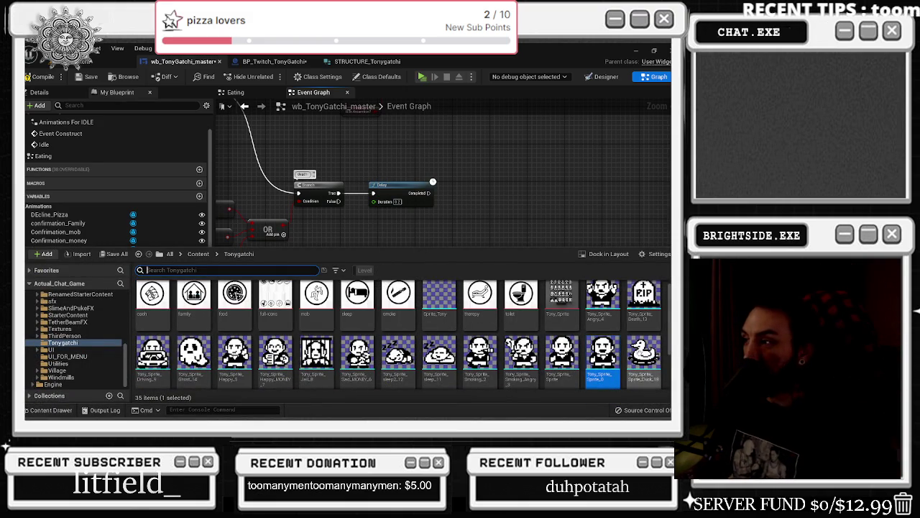
Select the Tony_Sprite_Death_13 sprite, browse the sprite folder, then close the content drawer
left_click(643, 298)
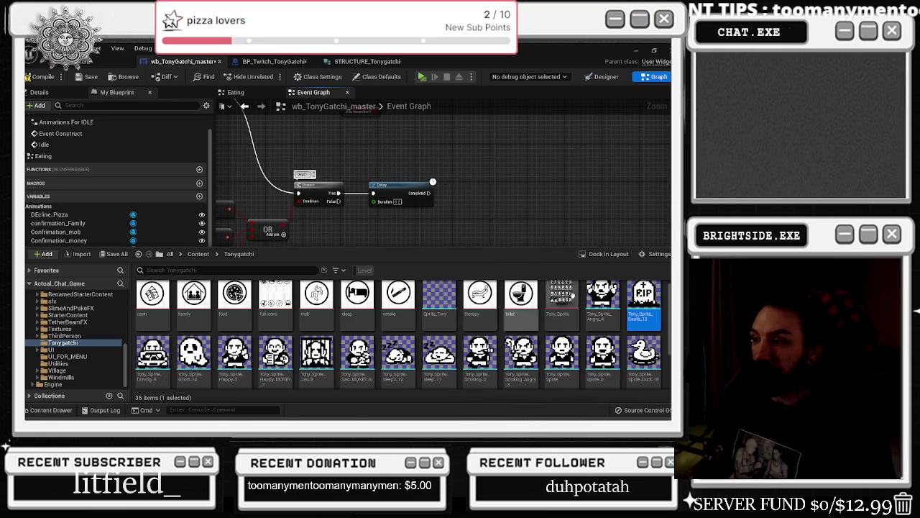
scroll(575, 316, "down", 2)
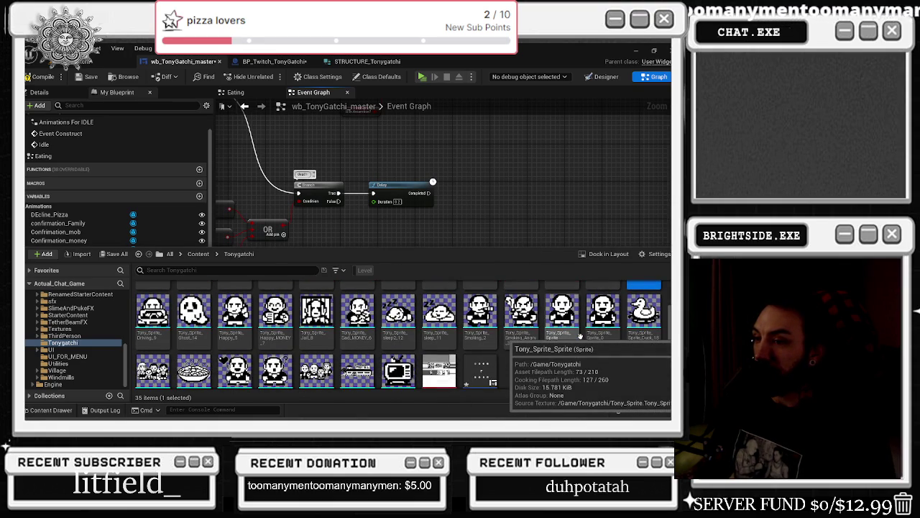
scroll(580, 336, "up", 1)
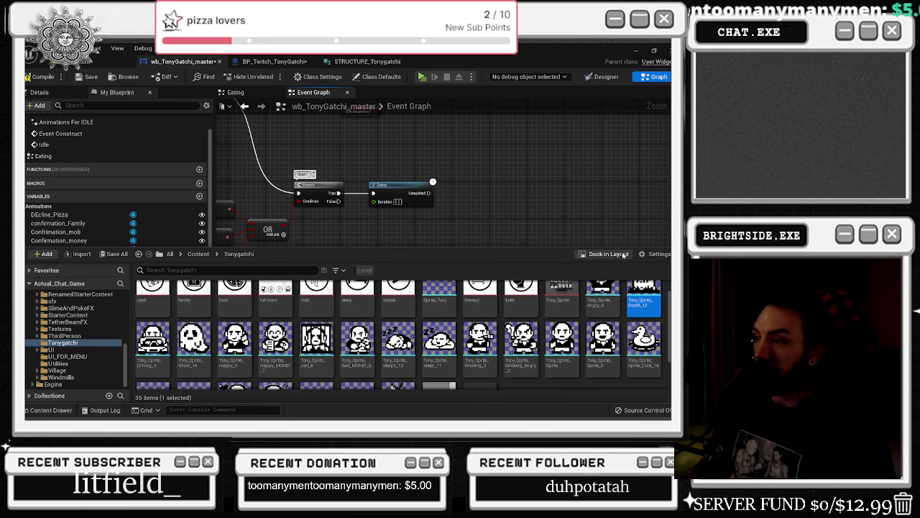
scroll(632, 350, "up", 1)
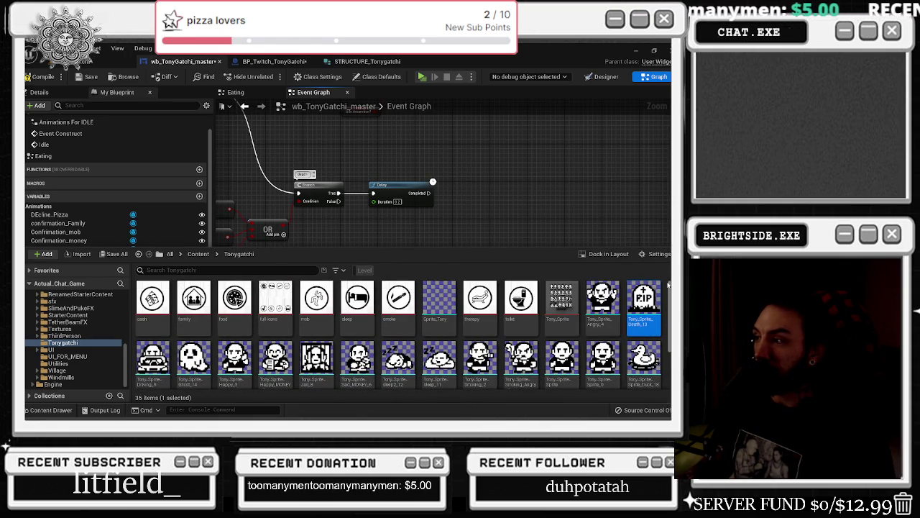
mouse_move(503, 221)
left_mouse_down()
mouse_move(518, 309)
mouse_move(554, 316)
left_mouse_up()
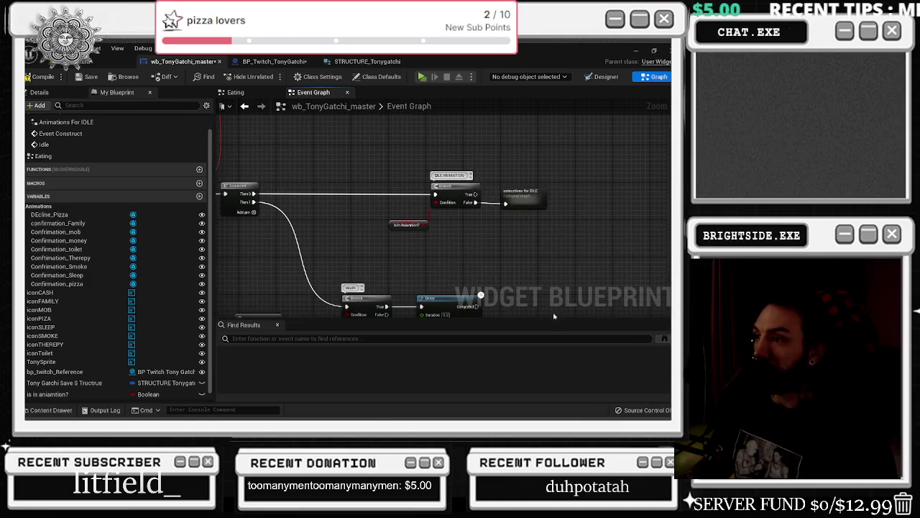
Open the Animations For IDLE collapsed graph and move the Tony Sprite getter beside Set Brush
double_click(532, 202)
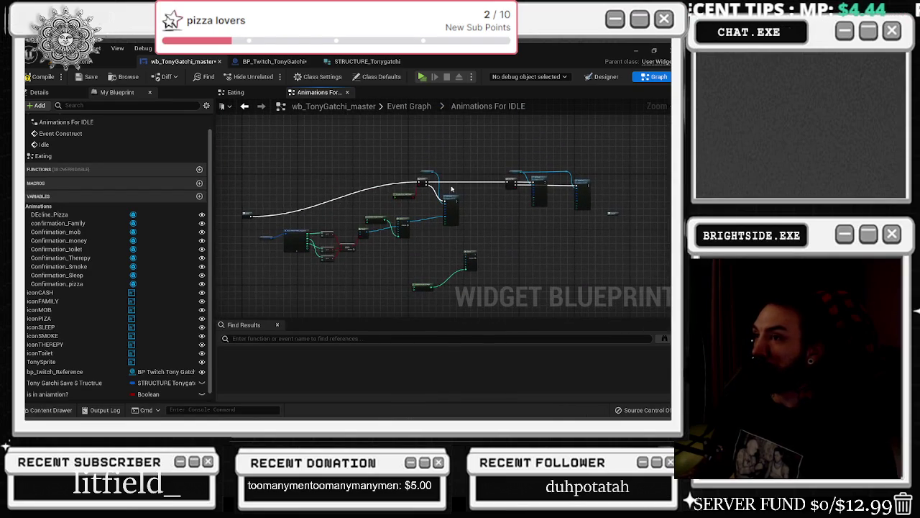
scroll(460, 194, "up", 5)
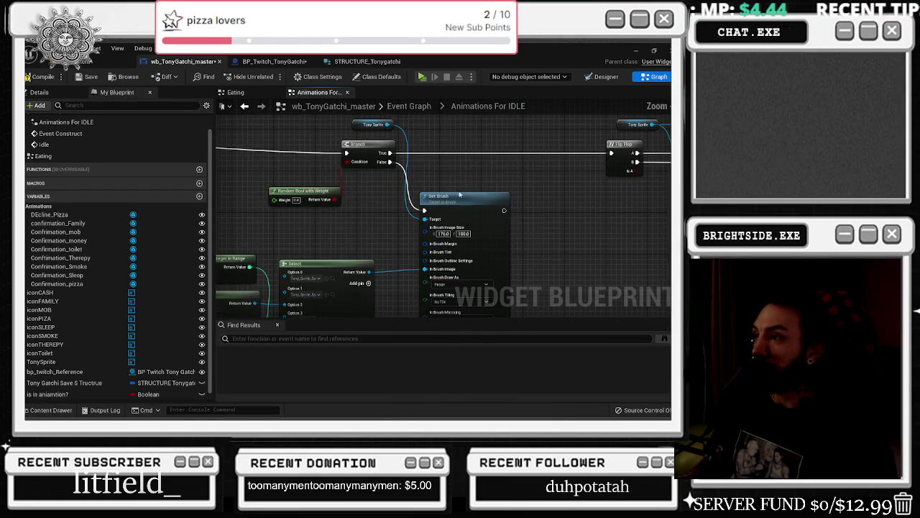
left_click_drag(362, 120, 378, 197)
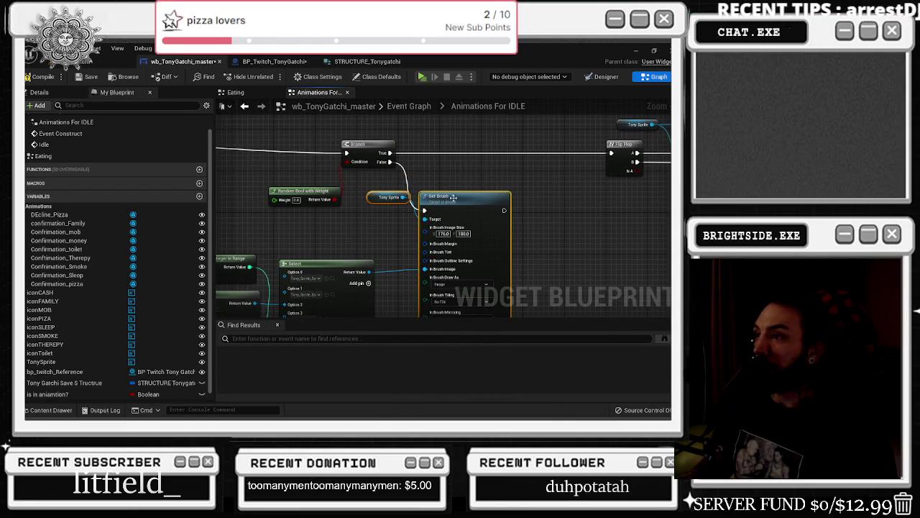
left_click(234, 93)
scroll(371, 218, "down", 3)
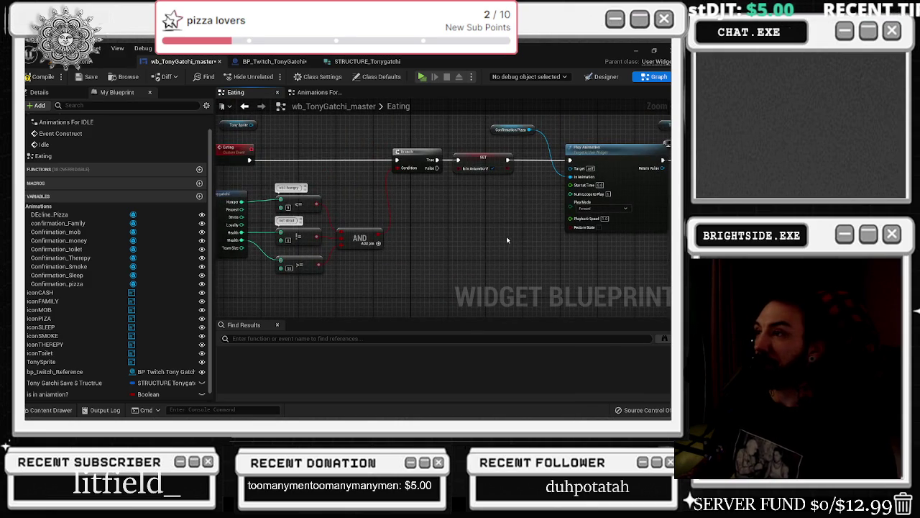
scroll(481, 237, "down", 3)
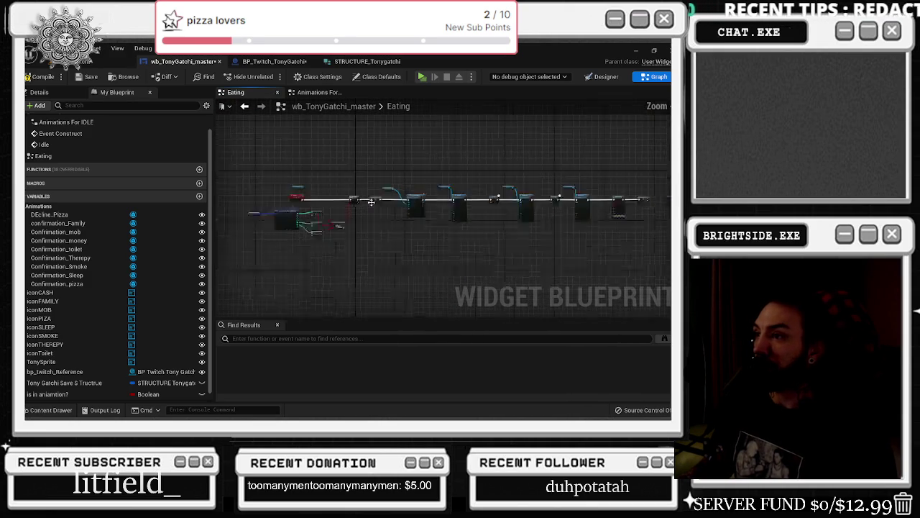
scroll(371, 202, "up", 3)
scroll(345, 216, "down", 2)
scroll(281, 121, "down", 3)
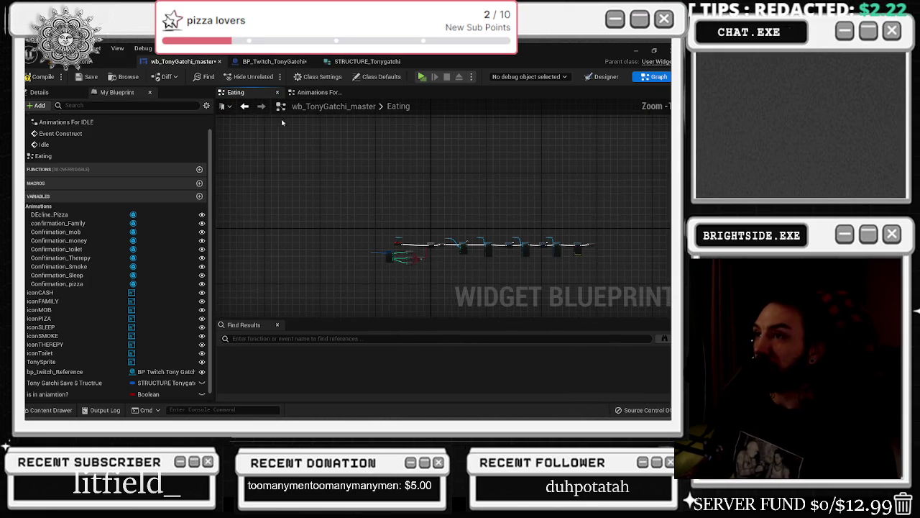
left_click(327, 94)
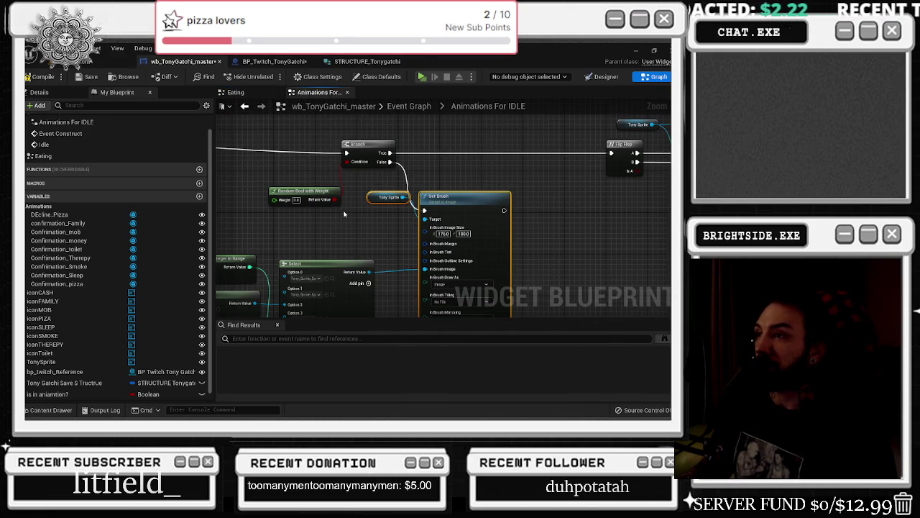
Select the Tony Sprite and Set Brush nodes and cut them out of the graph
scroll(344, 214, "down", 4)
scroll(305, 221, "up", 3)
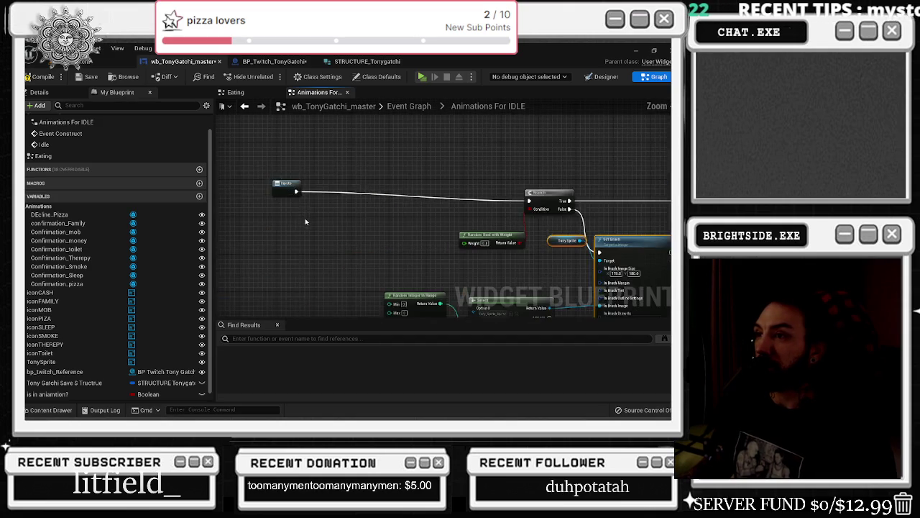
left_click_drag(305, 221, 243, 104)
mouse_move(365, 193)
left_mouse_down()
mouse_move(352, 266)
mouse_move(359, 291)
mouse_move(370, 190)
left_mouse_up()
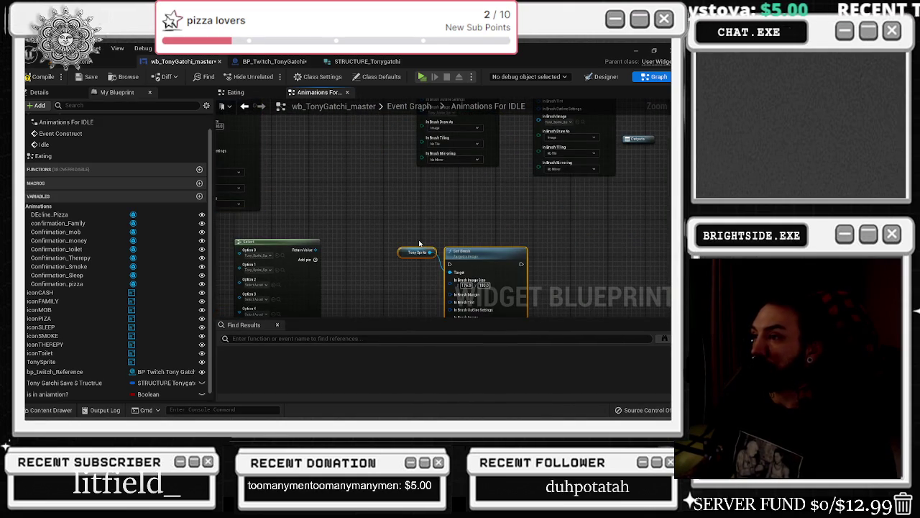
mouse_move(424, 235)
left_mouse_down()
mouse_move(609, 258)
mouse_move(424, 244)
left_mouse_up()
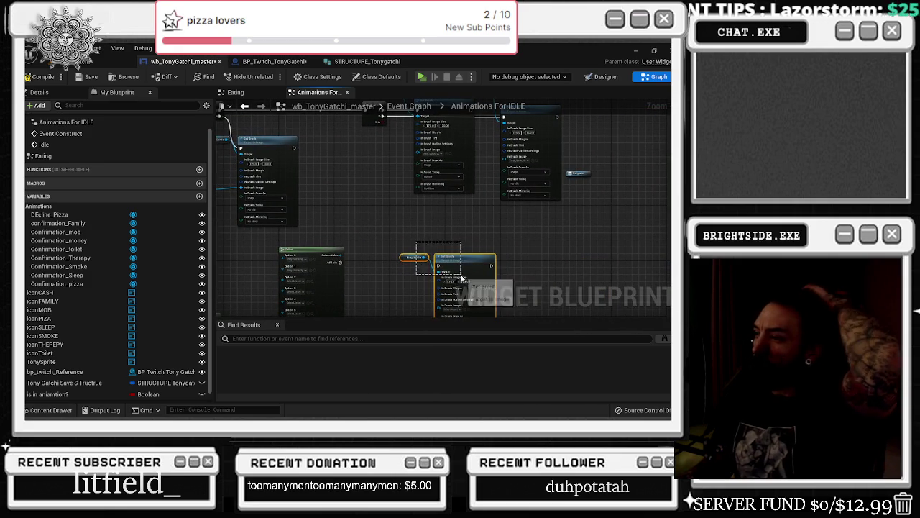
key("Delete")
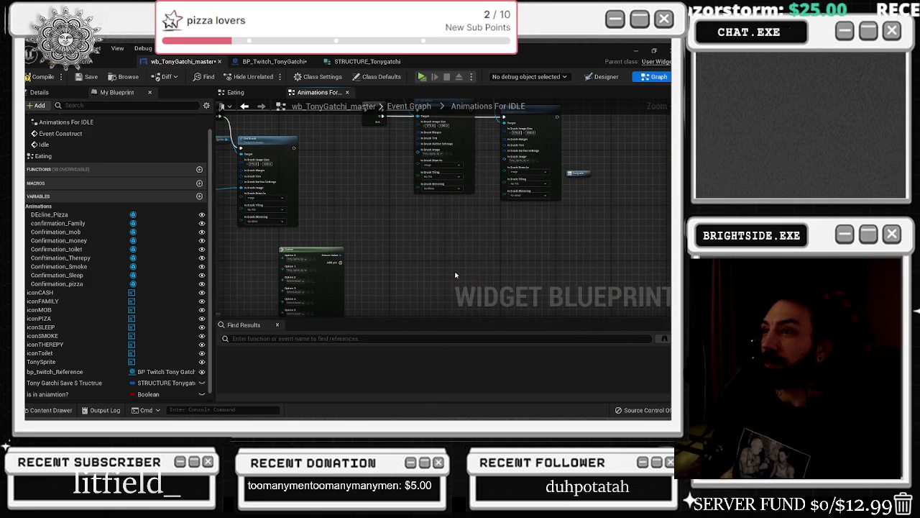
Check the Eating graph, BP_Twitch_TonyGatchi and STRUCTURE_Tonygatchi, then start a node search in wb_TonyGatchi_master
left_click(235, 92)
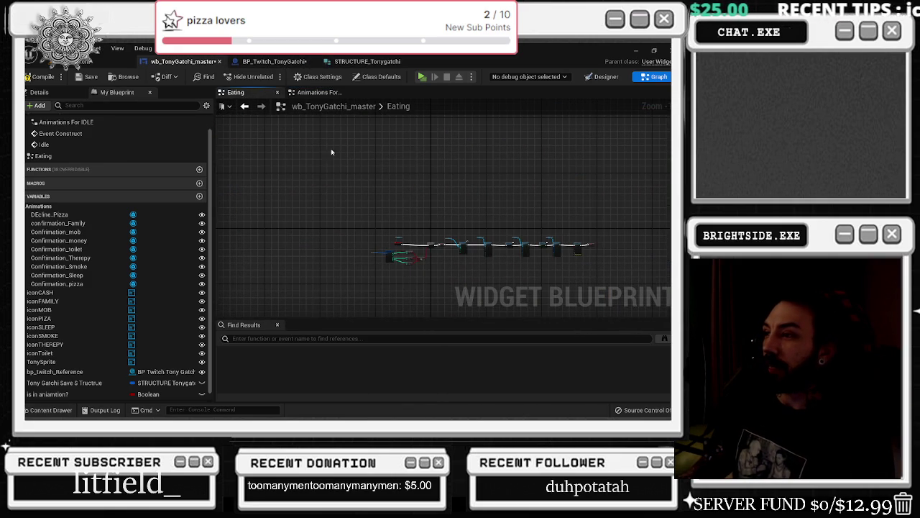
scroll(409, 248, "up", 3)
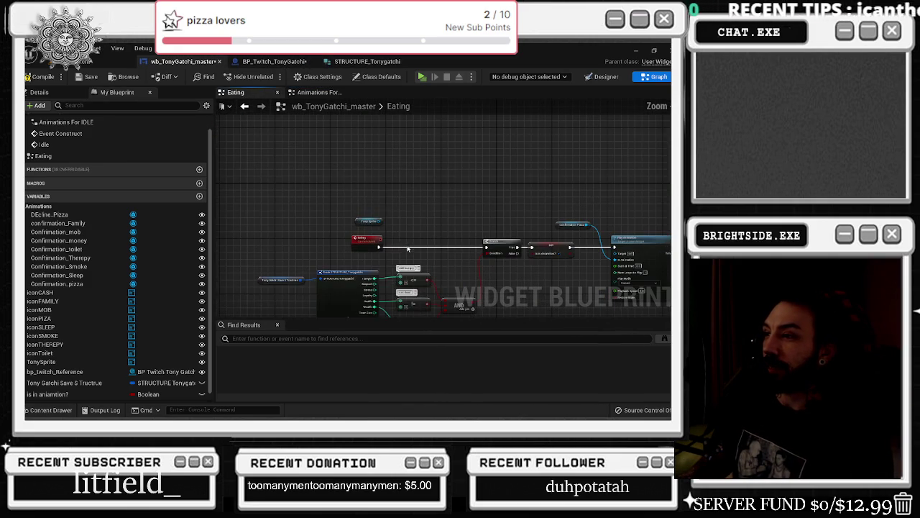
left_click(312, 92)
left_click(301, 62)
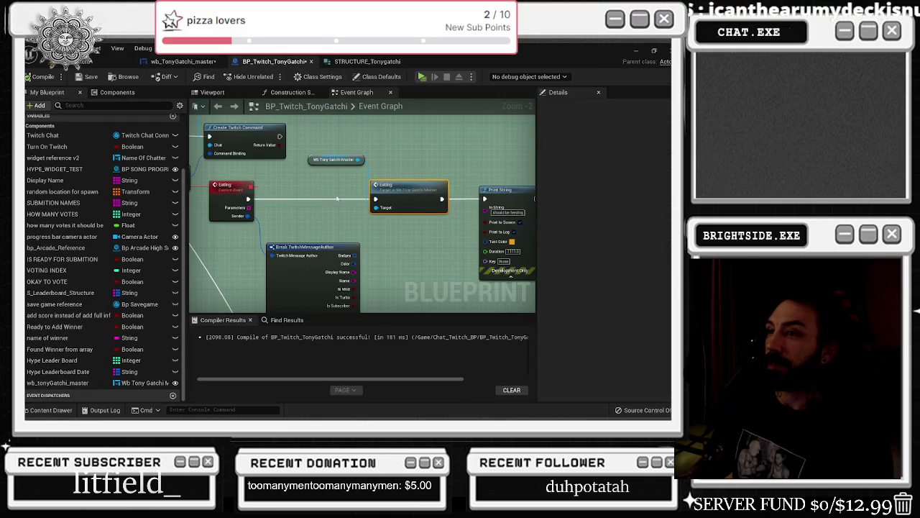
left_click(363, 62)
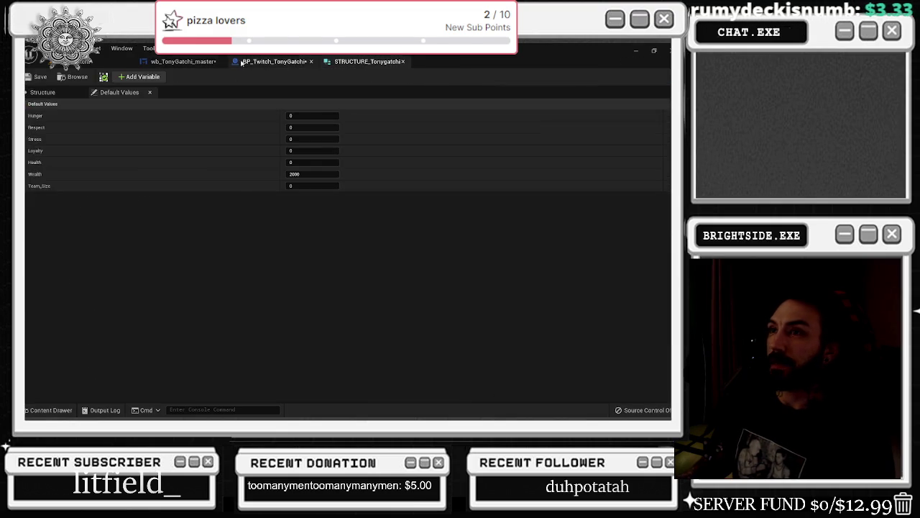
left_click(183, 61)
left_click(250, 340)
type("death")
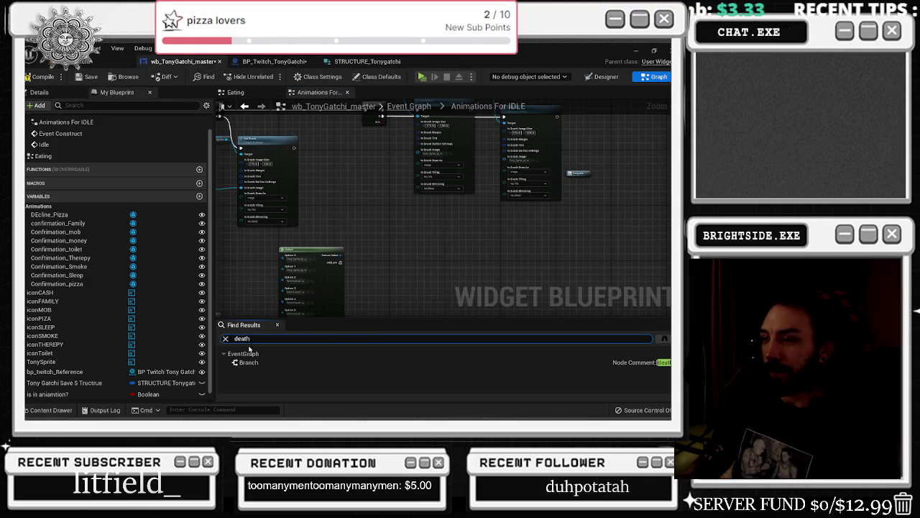
left_click(248, 362)
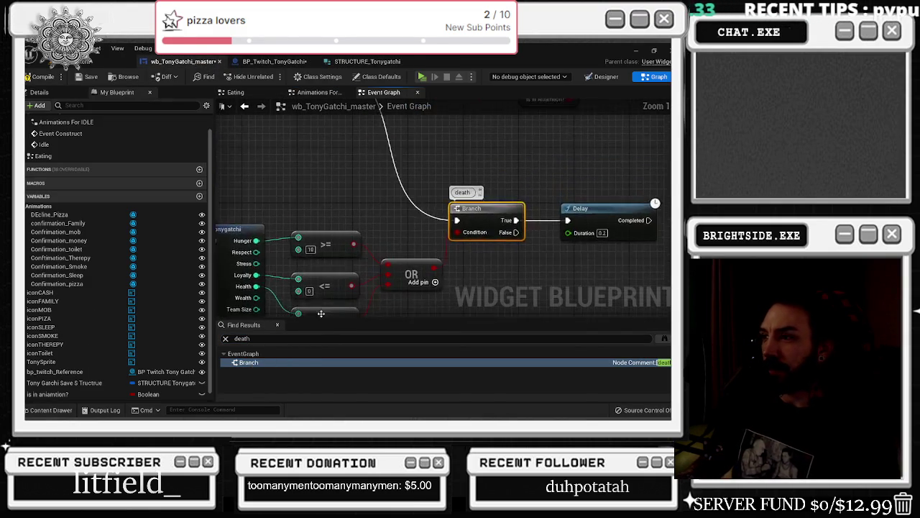
key("ctrl+v")
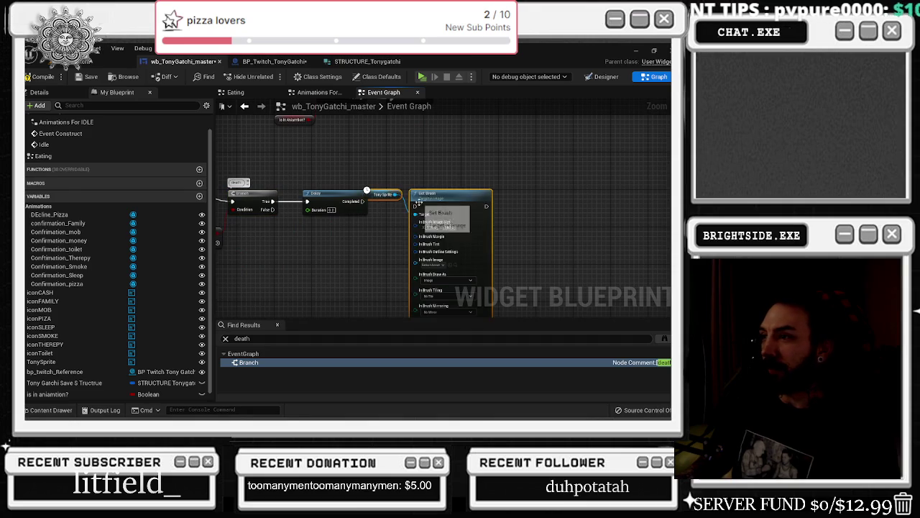
mouse_move(437, 204)
left_mouse_down()
mouse_move(414, 190)
mouse_move(413, 203)
left_mouse_up()
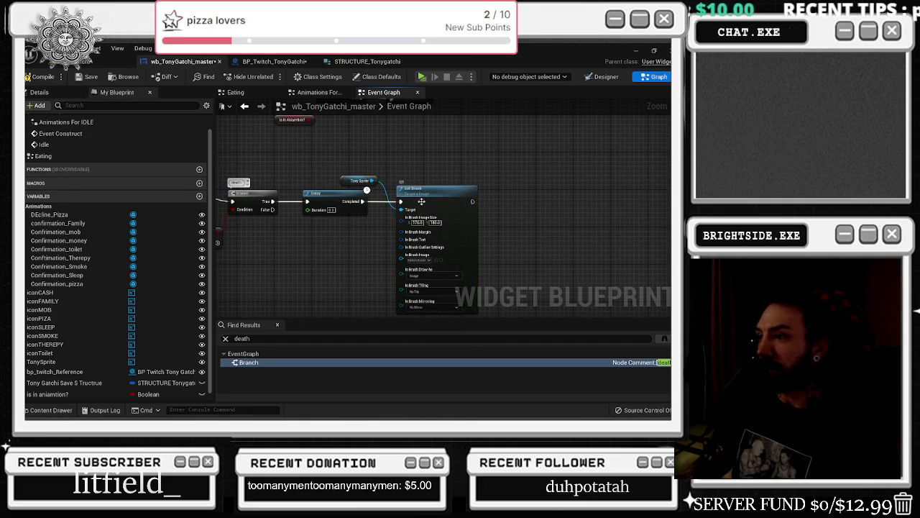
scroll(447, 257, "up", 1)
left_click_drag(503, 244, 484, 193)
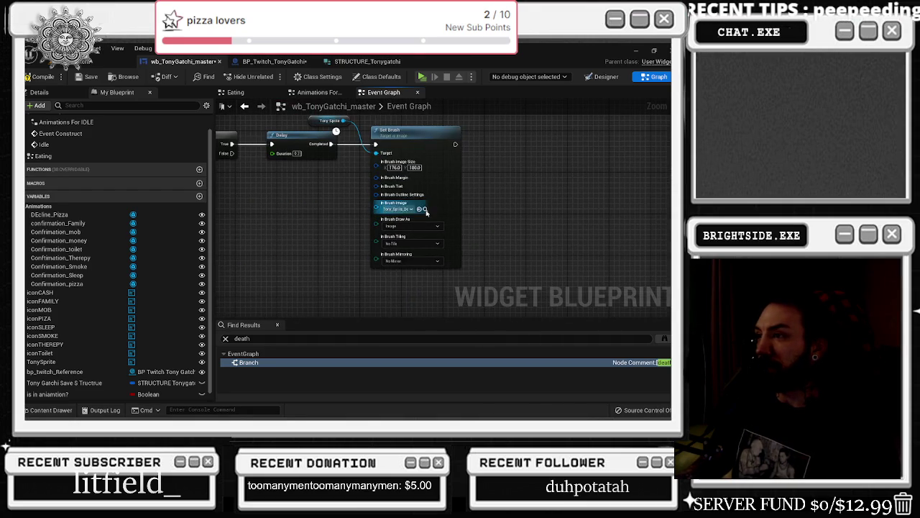
left_click(426, 209)
key("ctrl+space")
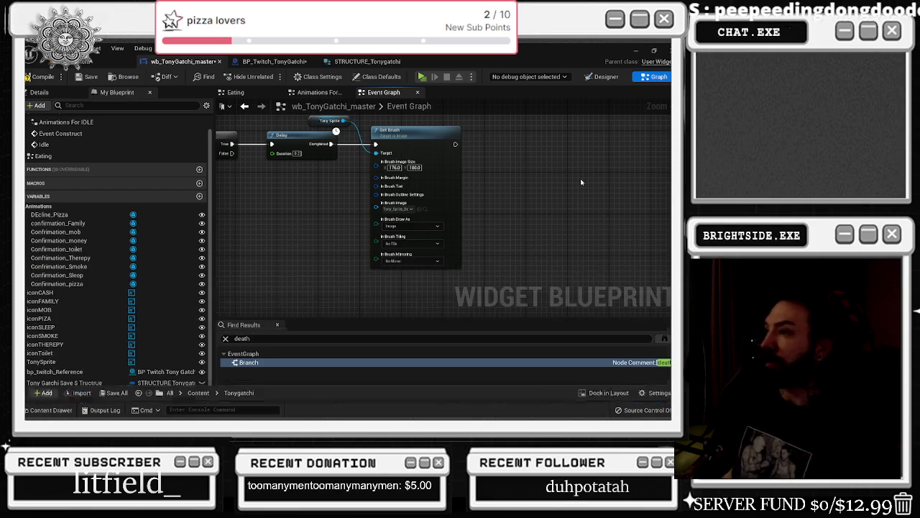
mouse_move(324, 132)
left_mouse_down()
mouse_move(344, 251)
mouse_move(445, 287)
mouse_move(452, 233)
mouse_move(581, 180)
left_mouse_up()
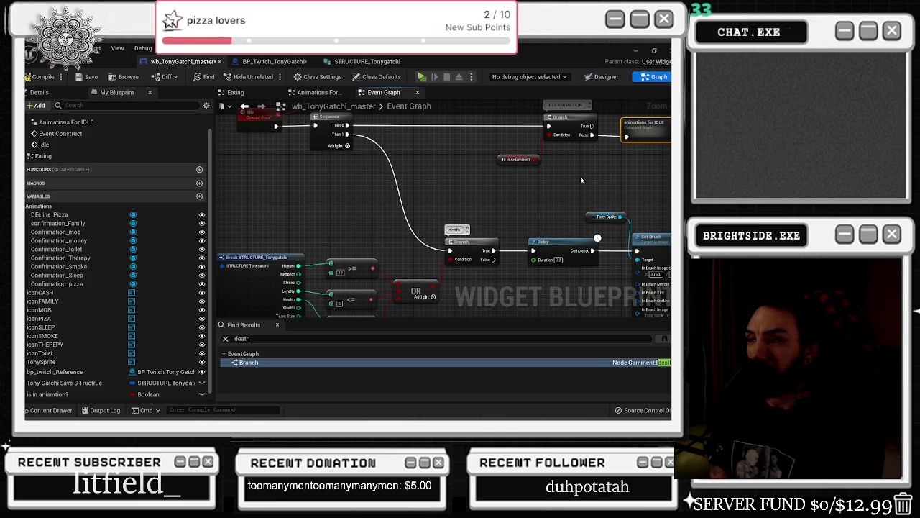
Shift the lower node group slightly left and the top row of nodes slightly down
scroll(430, 240, "down", 3)
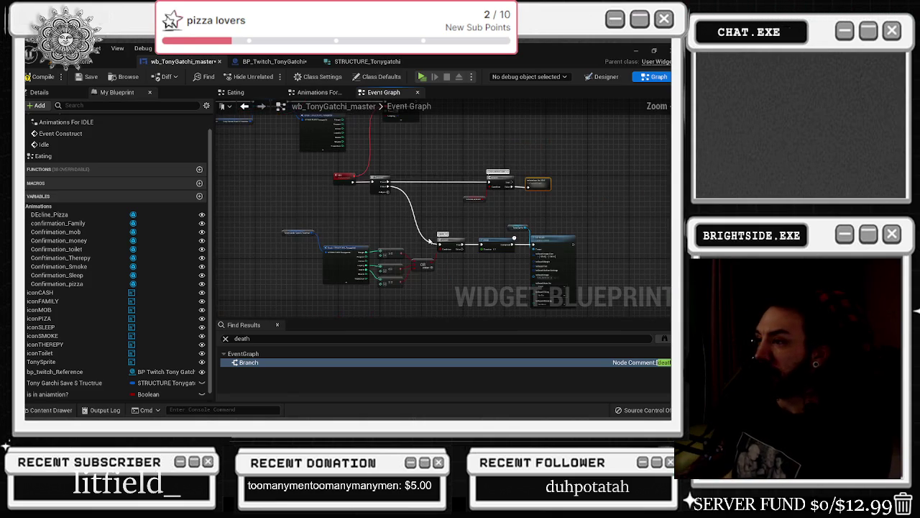
left_click_drag(303, 225, 578, 309)
left_click_drag(561, 258, 537, 261)
mouse_move(326, 171)
left_mouse_down()
mouse_move(552, 210)
mouse_move(534, 190)
left_mouse_up()
Pan across the Event Graph to review the stat comparisons, Idle event and death Branch chain
left_click_drag(450, 203, 419, 188)
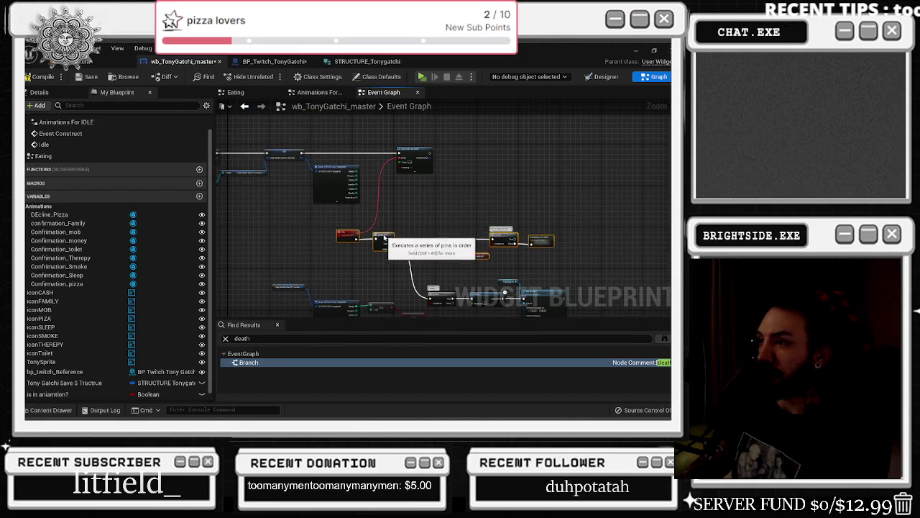
scroll(369, 150, "up", 3)
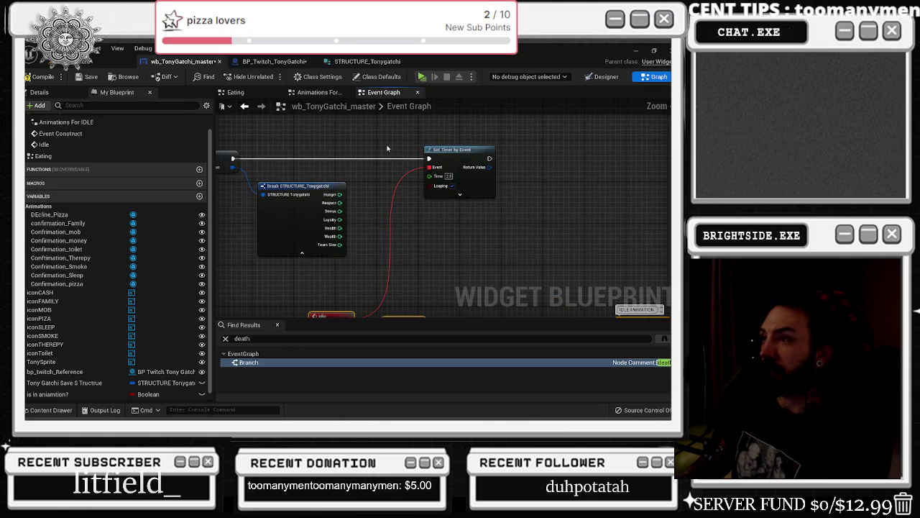
mouse_move(357, 223)
left_mouse_down()
mouse_move(379, 225)
mouse_move(421, 167)
mouse_move(292, 228)
left_mouse_up()
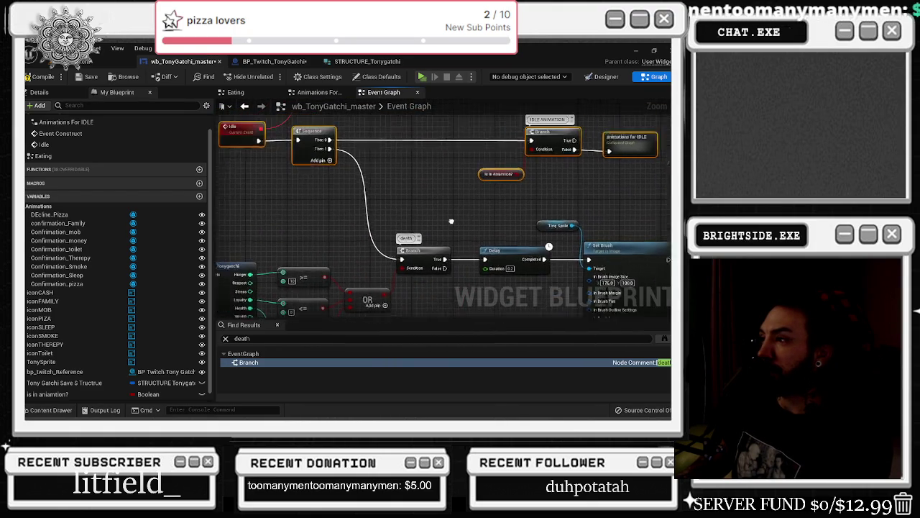
mouse_move(433, 214)
left_mouse_down()
mouse_move(510, 238)
mouse_move(444, 231)
left_mouse_up()
mouse_move(535, 214)
left_mouse_down()
mouse_move(470, 208)
mouse_move(619, 227)
mouse_move(589, 213)
mouse_move(446, 192)
mouse_move(367, 145)
left_mouse_up()
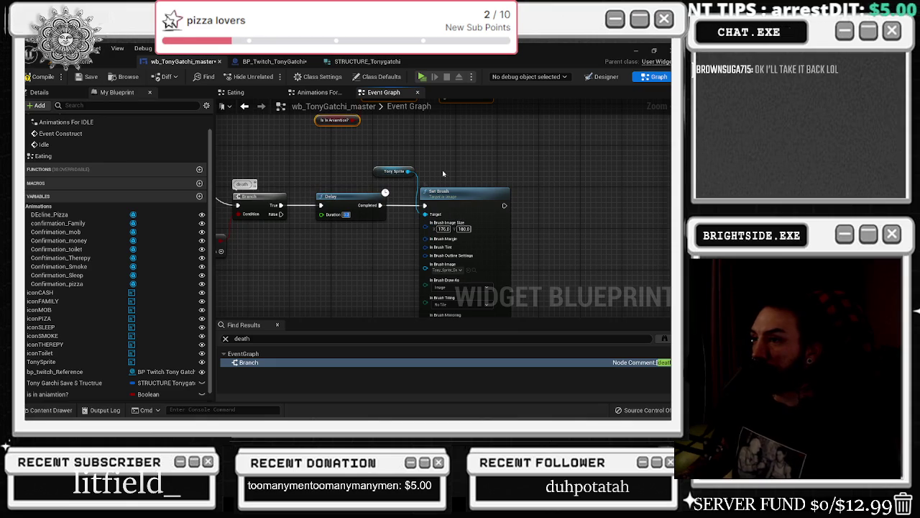
Insert a SET Is In Aniamtion? node set to true between the death Branch and Delay
left_click_drag(408, 188, 575, 188)
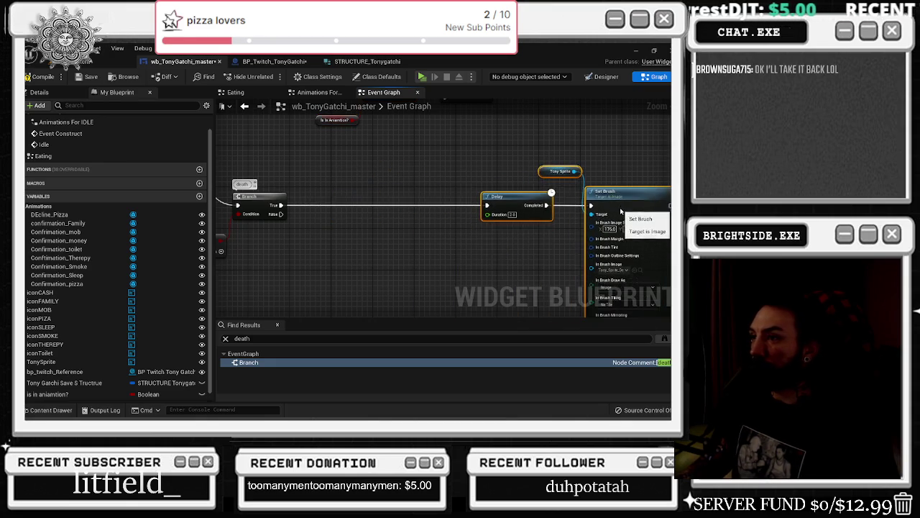
mouse_move(466, 195)
left_mouse_down()
mouse_move(466, 269)
mouse_move(498, 239)
left_mouse_up()
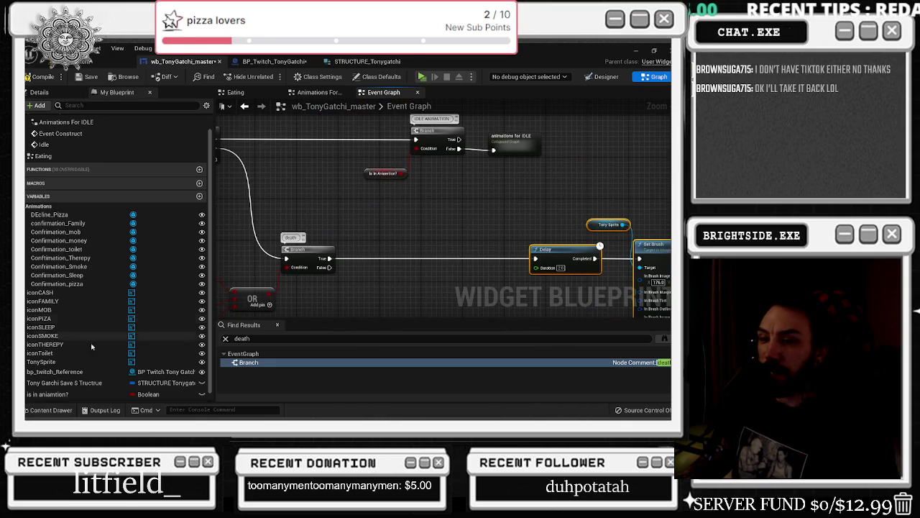
mouse_move(44, 395)
left_mouse_down()
mouse_move(364, 284)
mouse_move(334, 253)
mouse_move(407, 255)
left_mouse_up()
scroll(334, 260, "up", 2)
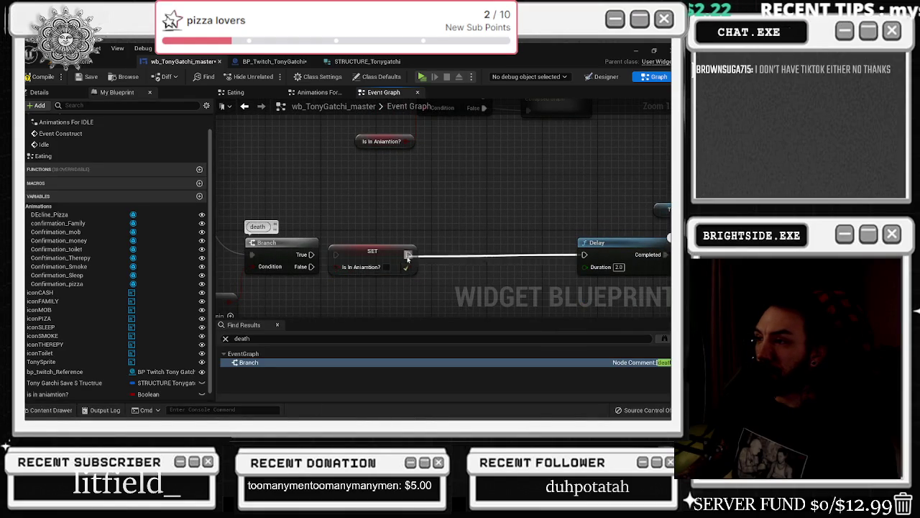
left_click_drag(311, 255, 332, 255)
left_click(386, 267)
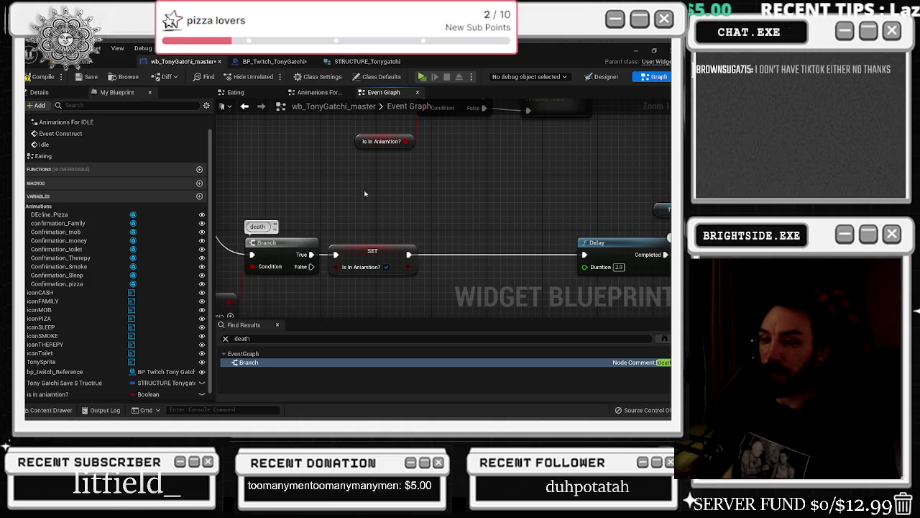
Nudge the SET node right and shift the Delay and Set Brush group left
mouse_move(386, 250)
left_mouse_down()
mouse_move(409, 248)
mouse_move(237, 244)
left_mouse_up()
scroll(260, 245, "down", 2)
left_click_drag(387, 210, 489, 280)
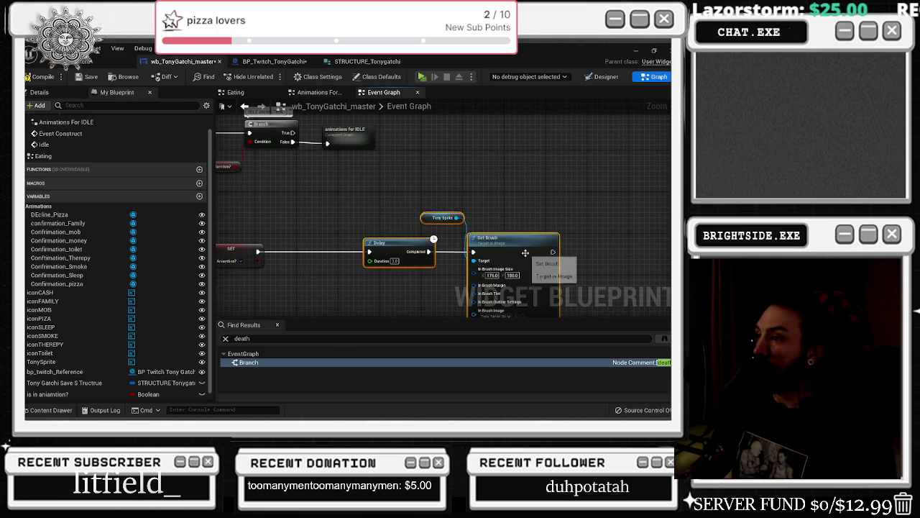
left_click_drag(379, 266, 317, 266)
Add a second Delay after Set Brush with a 10-second duration
left_click(267, 228)
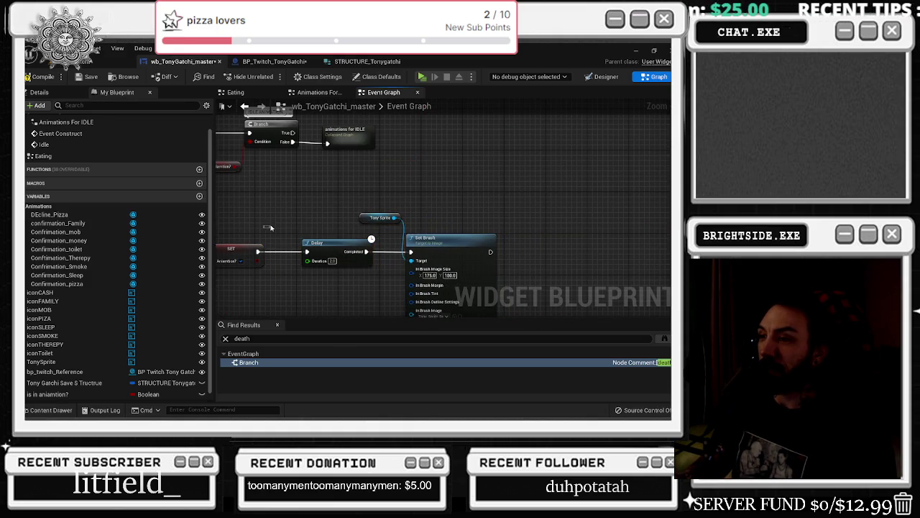
left_click(267, 230)
key("ctrl+v")
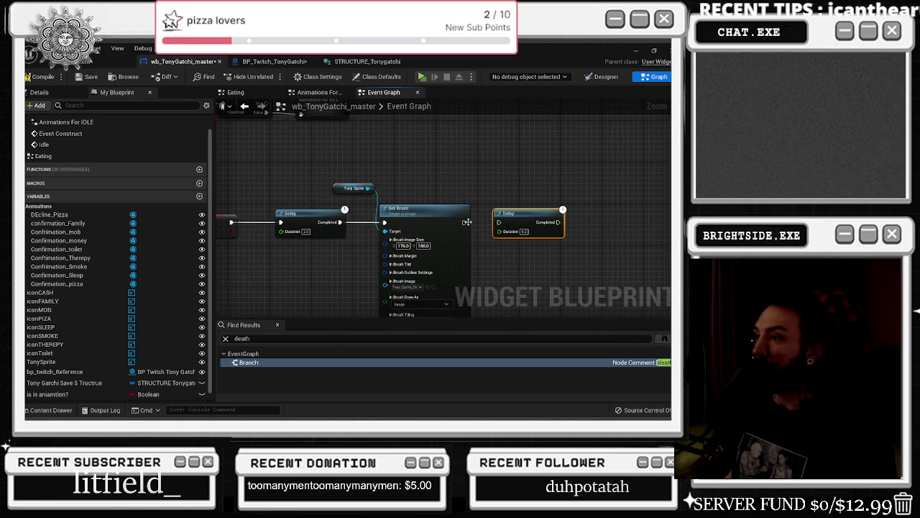
left_click_drag(464, 222, 499, 223)
type("3")
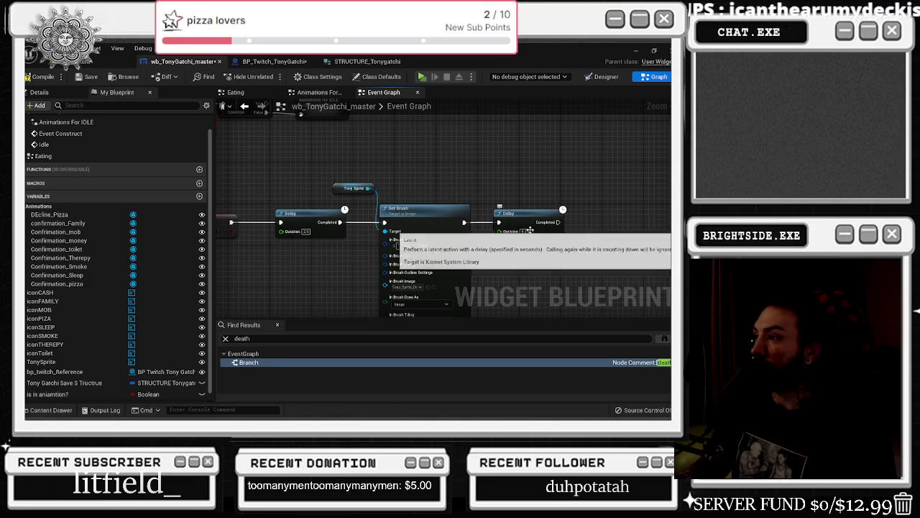
key("Return")
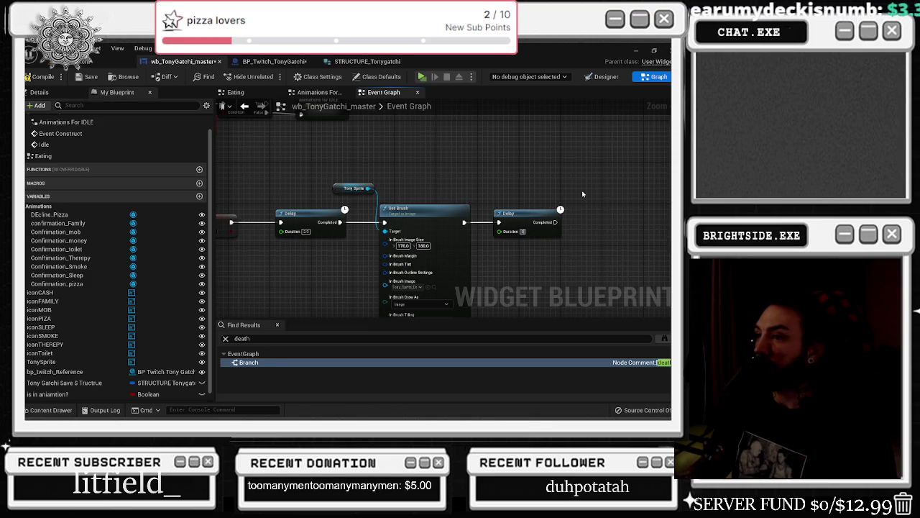
type("10")
key("Return")
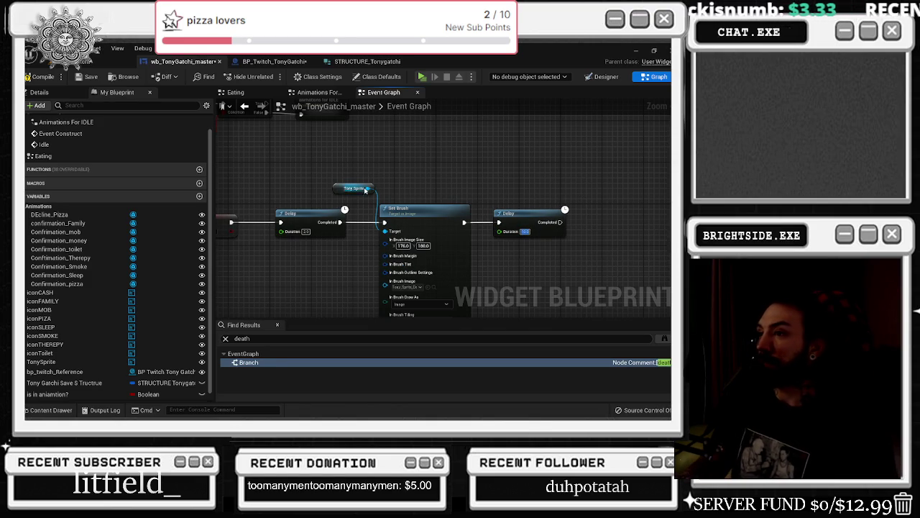
Add a SET Is In Aniamtion? node resetting it to false after the new Delay, then compile
mouse_move(224, 196)
left_mouse_down()
mouse_move(303, 195)
mouse_move(143, 212)
left_mouse_up()
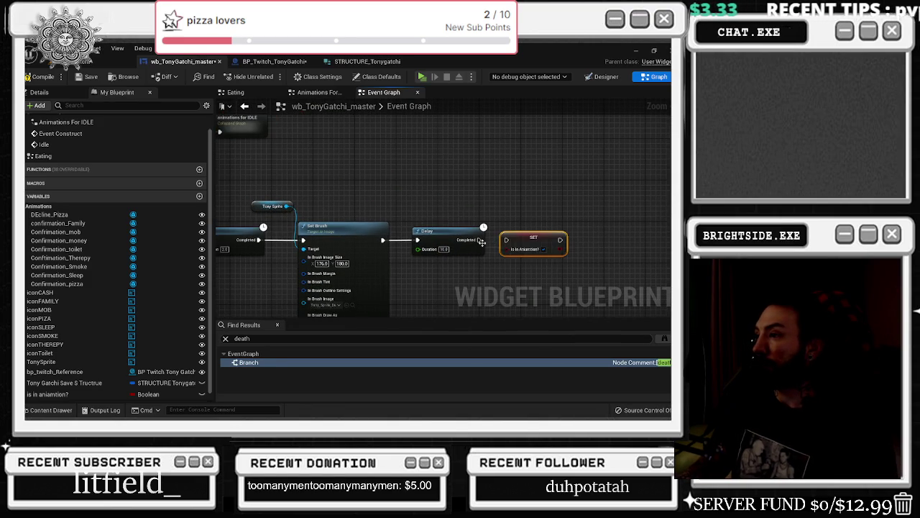
key("ctrl+v")
left_click_drag(478, 239, 506, 240)
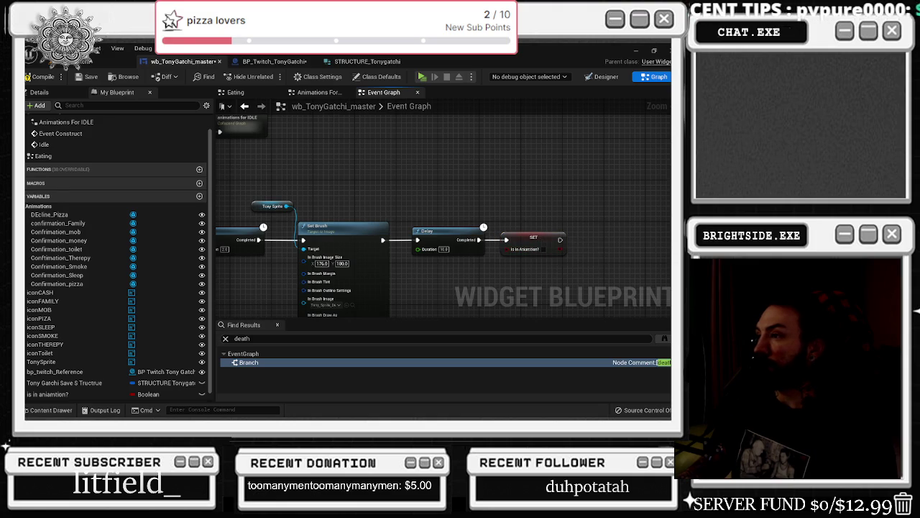
left_click(44, 77)
scroll(399, 204, "down", 5)
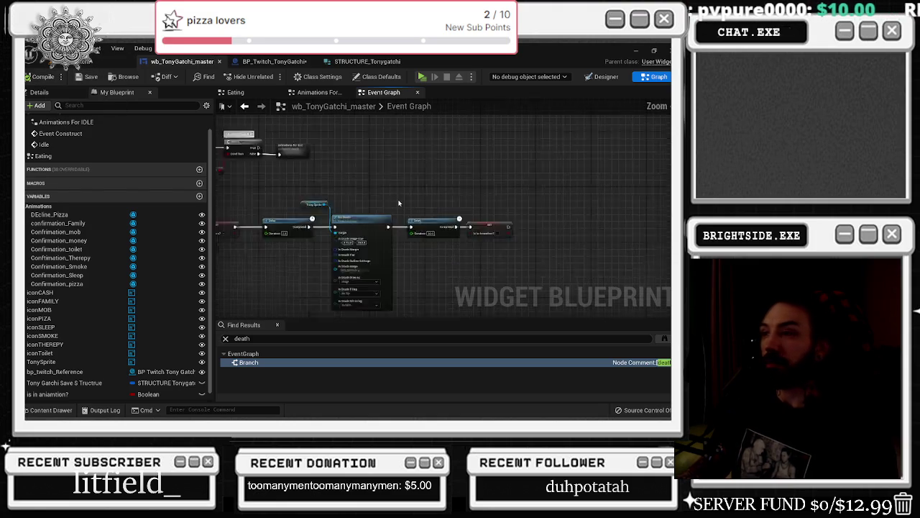
scroll(402, 208, "up", 5)
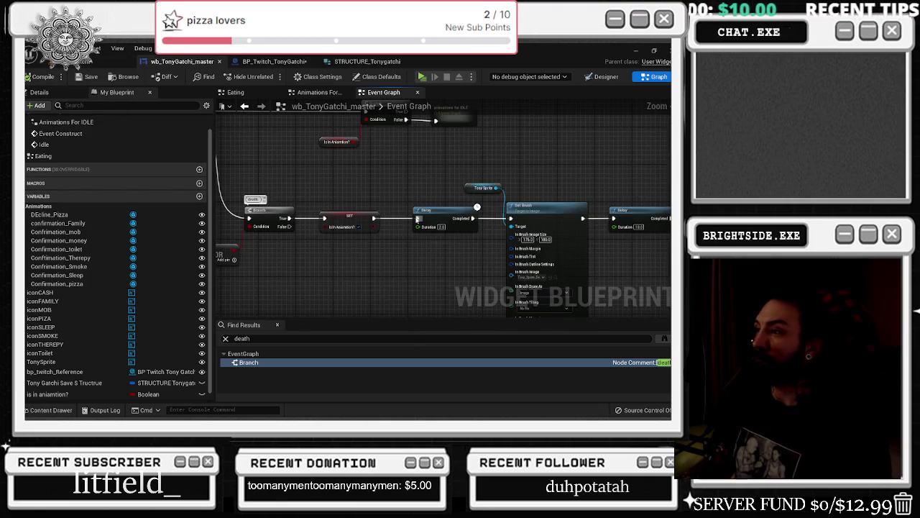
scroll(416, 214, "down", 2)
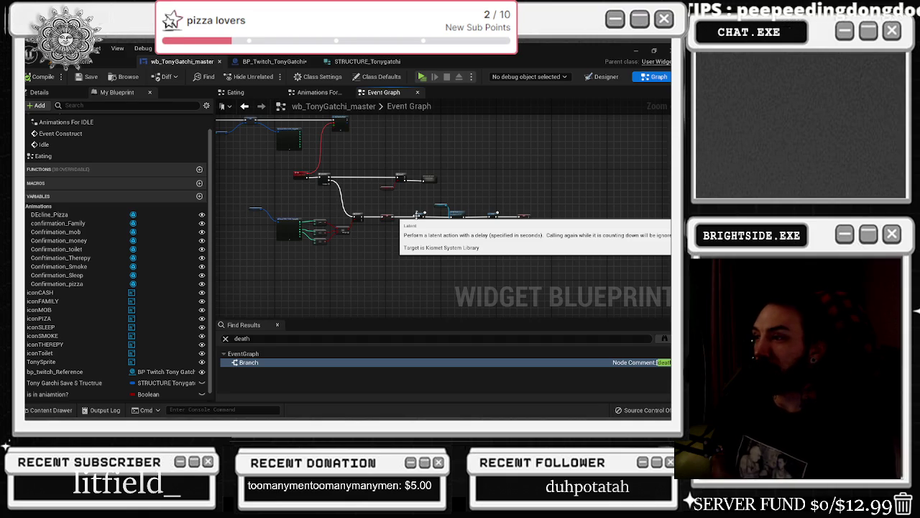
scroll(356, 195, "up", 5)
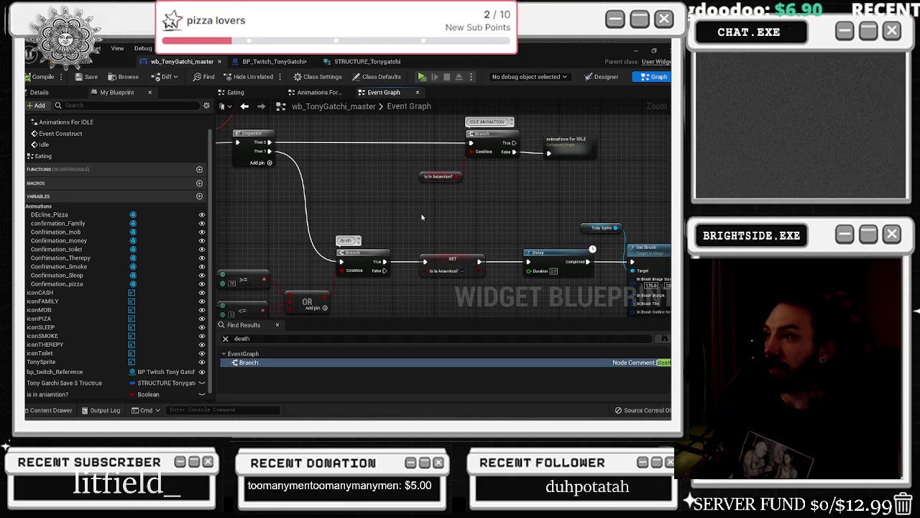
left_click_drag(424, 212, 422, 156)
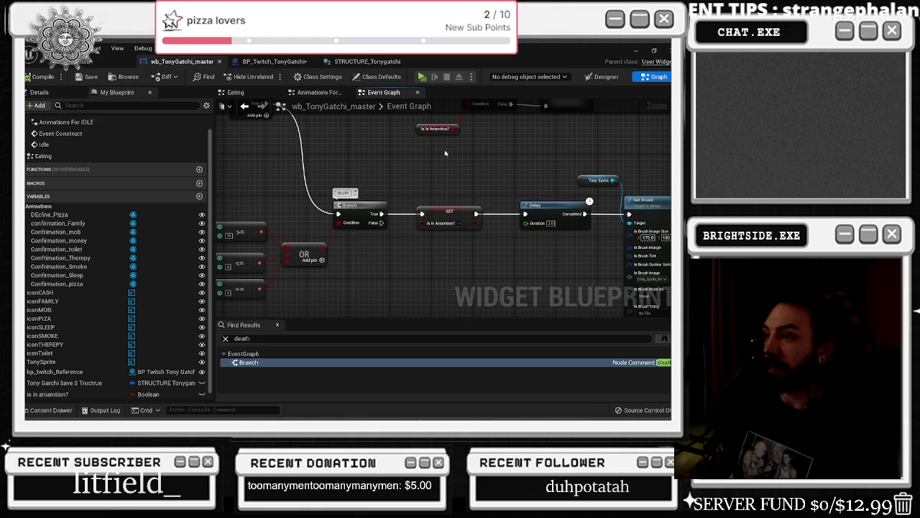
left_click_drag(427, 147, 183, 154)
scroll(417, 153, "down", 3)
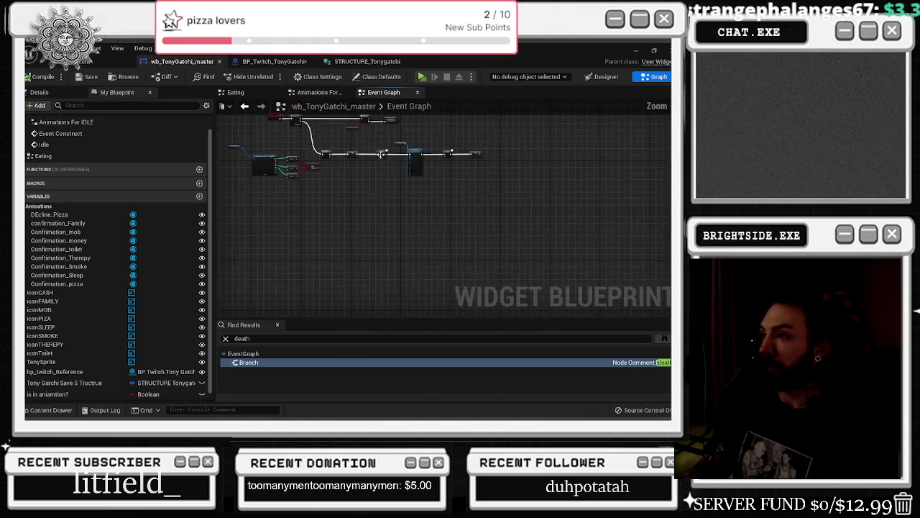
scroll(417, 153, "up", 4)
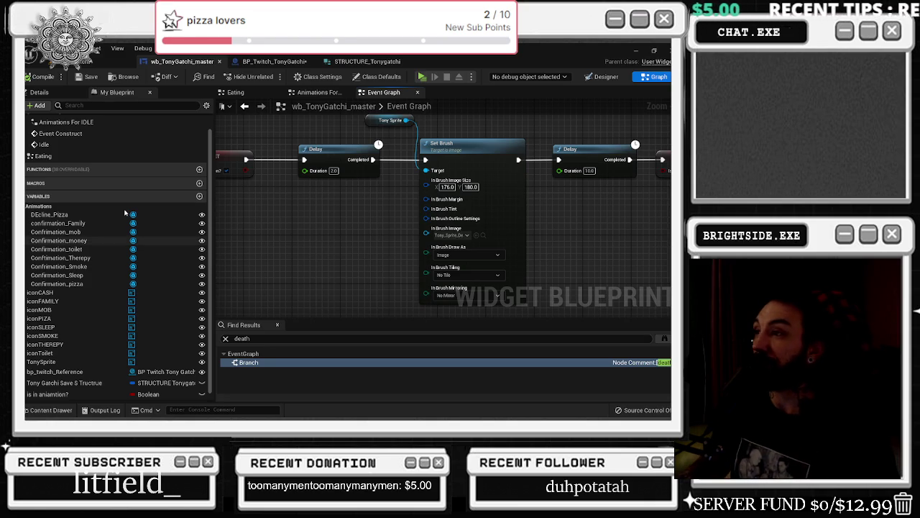
scroll(446, 199, "down", 5)
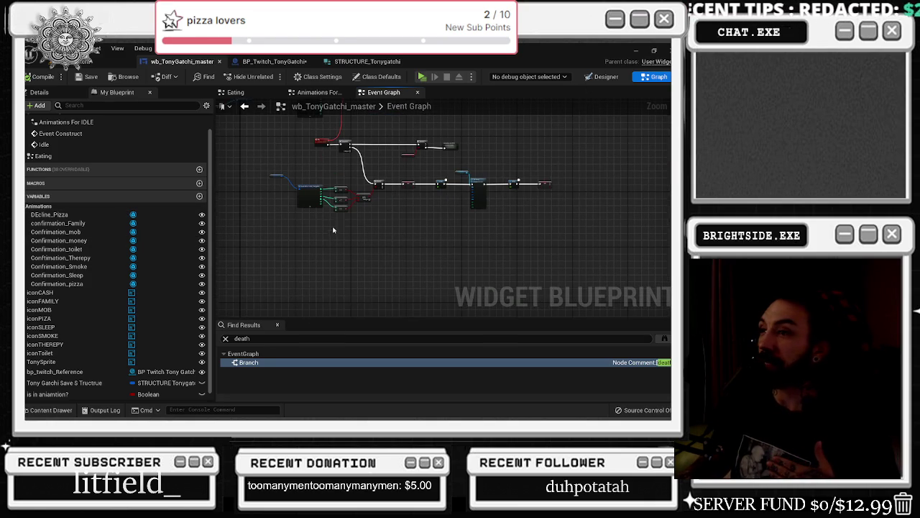
scroll(307, 180, "up", 5)
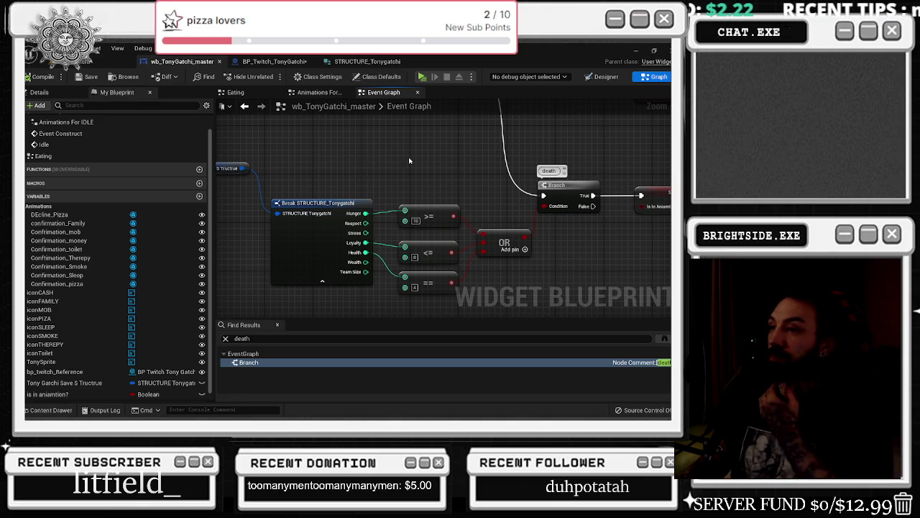
left_click_drag(409, 161, 216, 152)
scroll(423, 209, "down", 1)
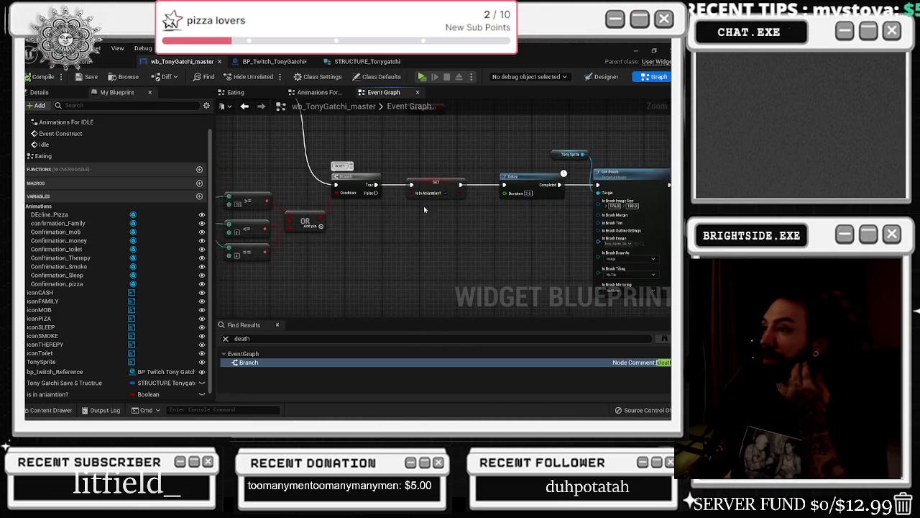
mouse_move(424, 209)
left_mouse_down()
mouse_move(373, 185)
mouse_move(446, 381)
mouse_move(413, 257)
mouse_move(387, 231)
left_mouse_up()
scroll(375, 208, "down", 1)
left_click(381, 251)
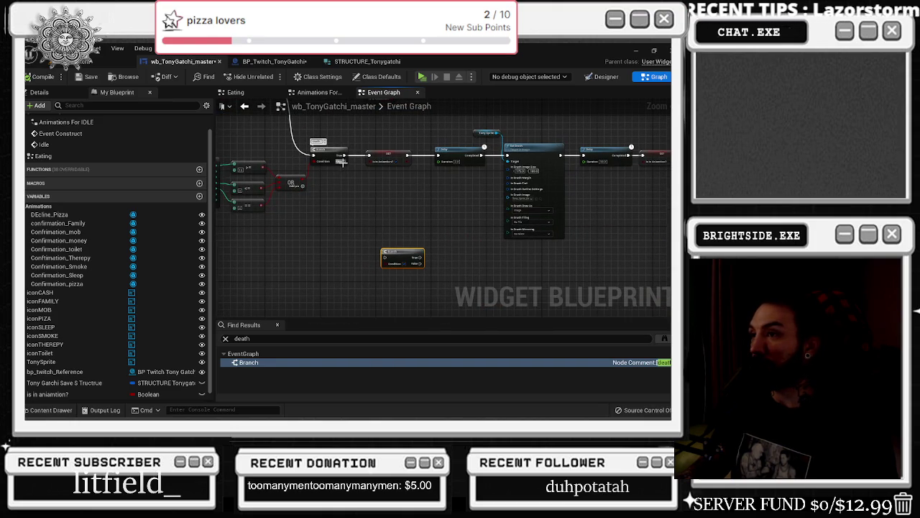
mouse_move(343, 162)
left_mouse_down()
mouse_move(388, 253)
mouse_move(381, 261)
mouse_move(388, 255)
mouse_move(373, 249)
left_mouse_up()
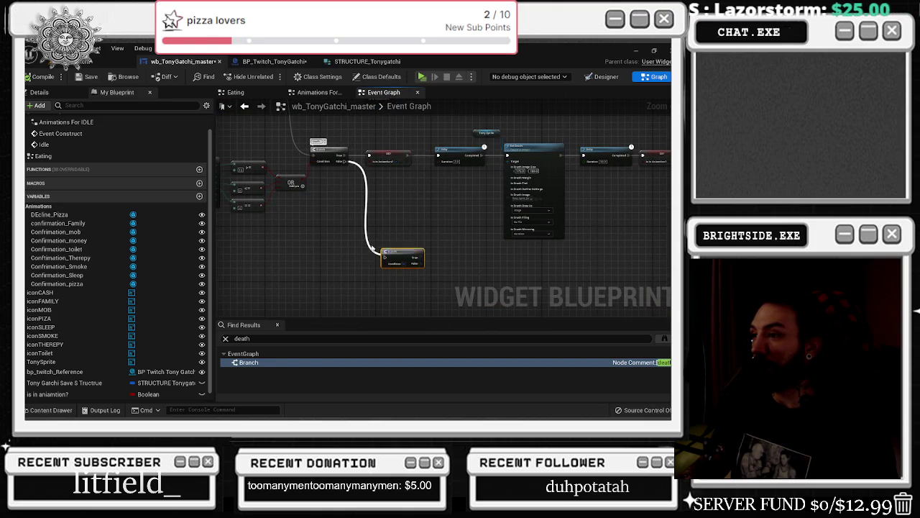
left_click_drag(391, 190, 352, 156)
left_click_drag(364, 226, 367, 246)
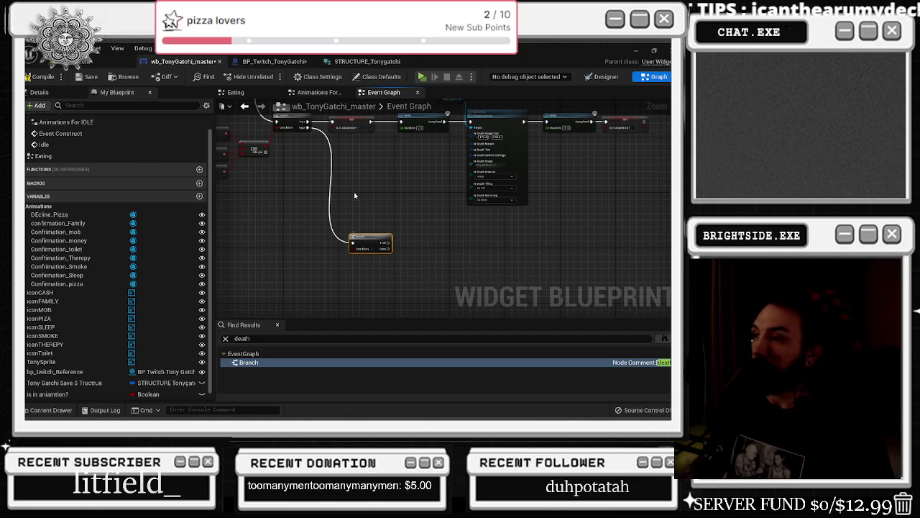
scroll(353, 197, "down", 3)
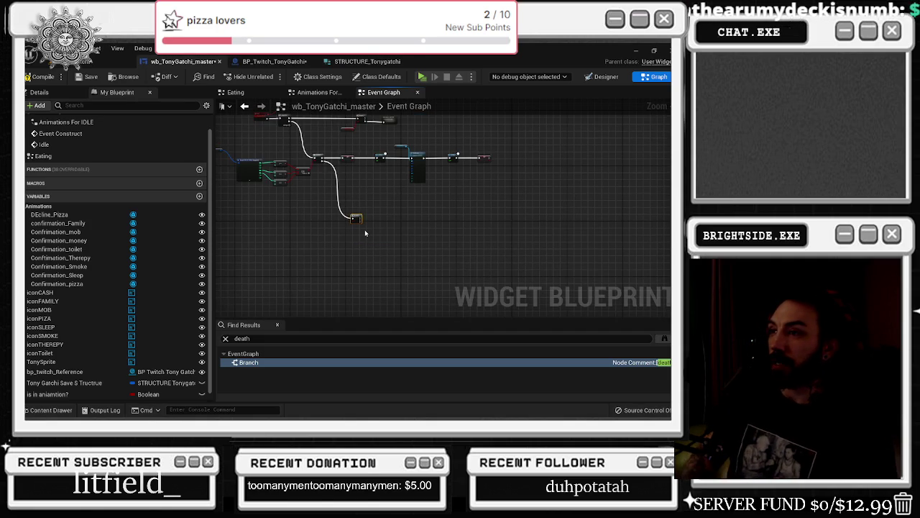
key("Delete")
scroll(372, 221, "up", 5)
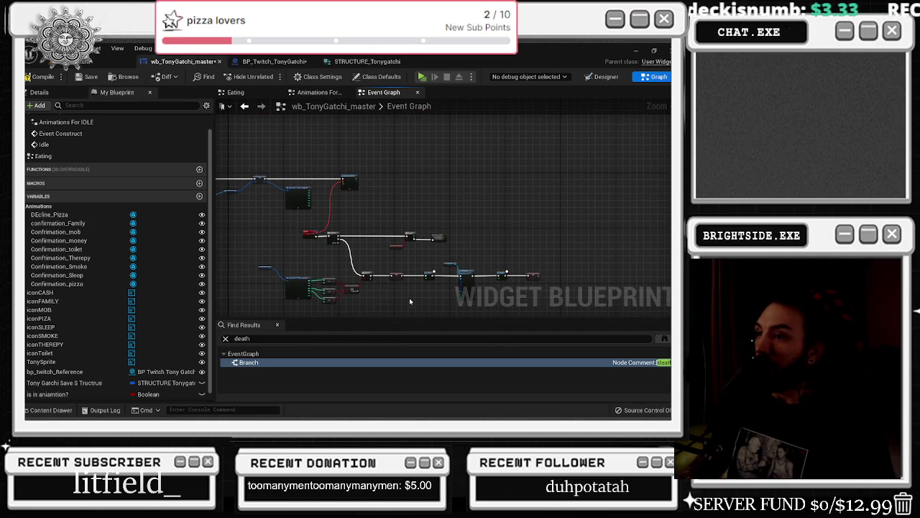
mouse_move(341, 142)
left_mouse_down()
mouse_move(324, 165)
mouse_move(363, 161)
mouse_move(374, 149)
mouse_move(335, 178)
left_mouse_up()
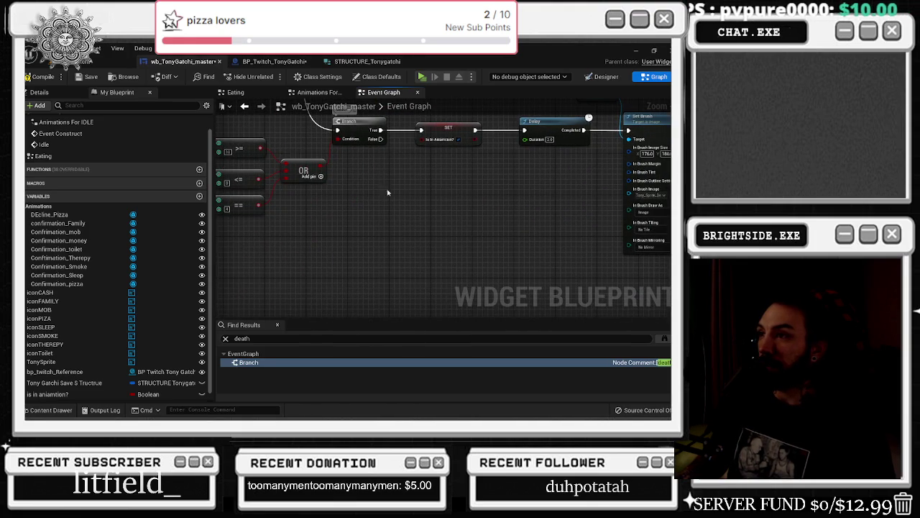
scroll(392, 211, "down", 2)
key("ctrl+v")
scroll(428, 229, "up", 3)
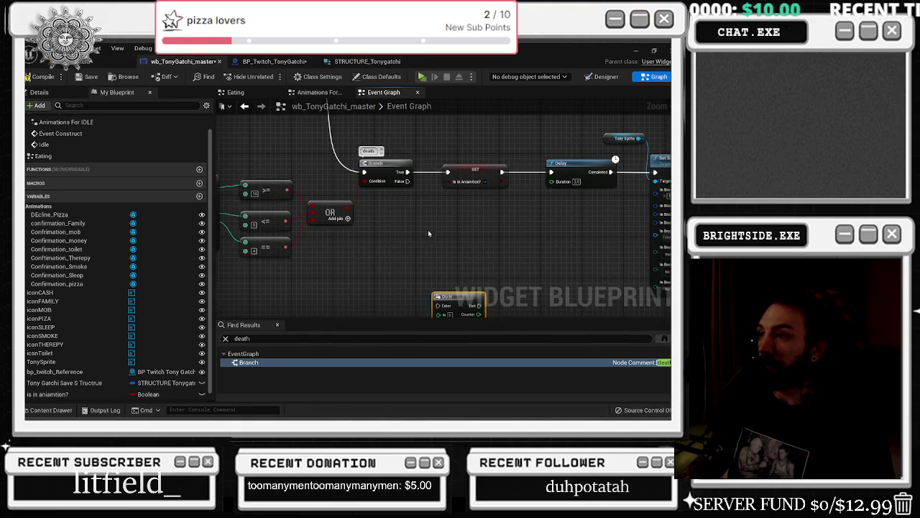
left_click_drag(431, 252, 449, 310)
key("Delete")
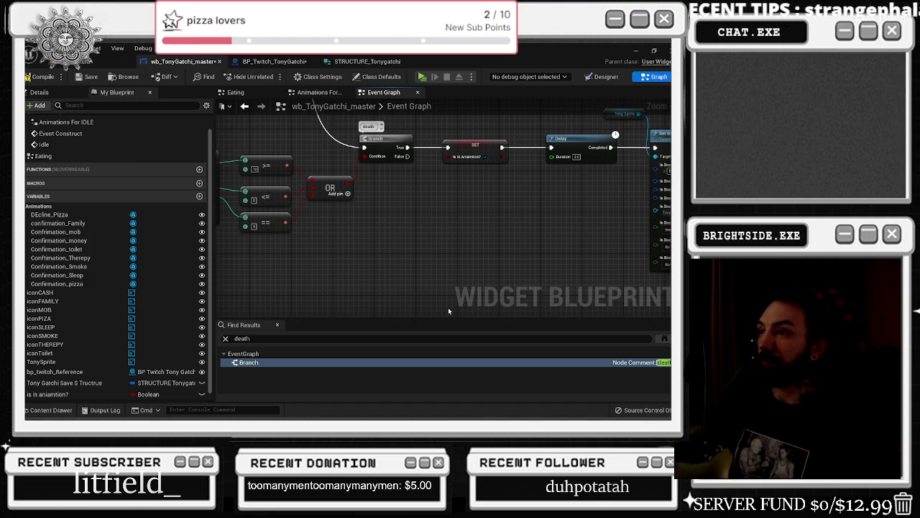
Add a Branch fed by the death Branch's False output and comment it 'Hunger decrease'
mouse_move(448, 307)
left_mouse_down()
mouse_move(442, 234)
mouse_move(431, 253)
left_mouse_up()
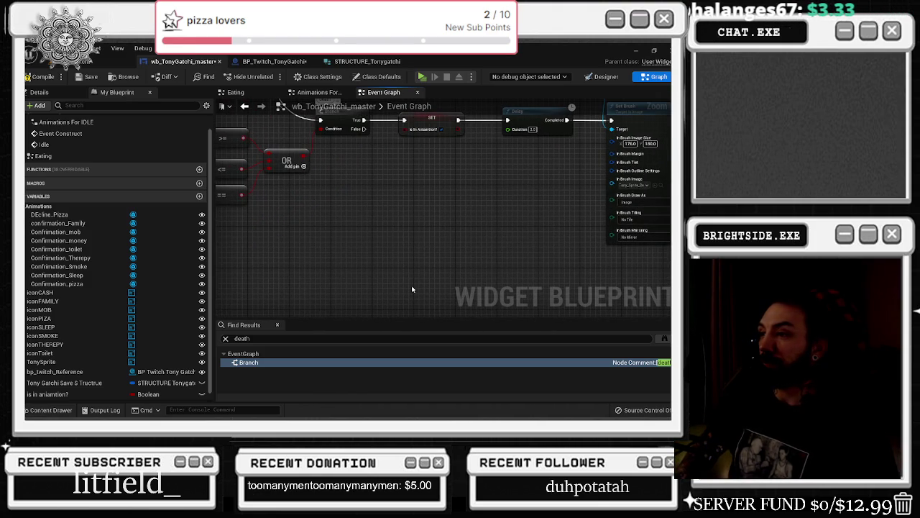
left_click(412, 289)
mouse_move(365, 130)
left_mouse_down()
mouse_move(396, 272)
mouse_move(418, 291)
left_mouse_up()
left_click(418, 285)
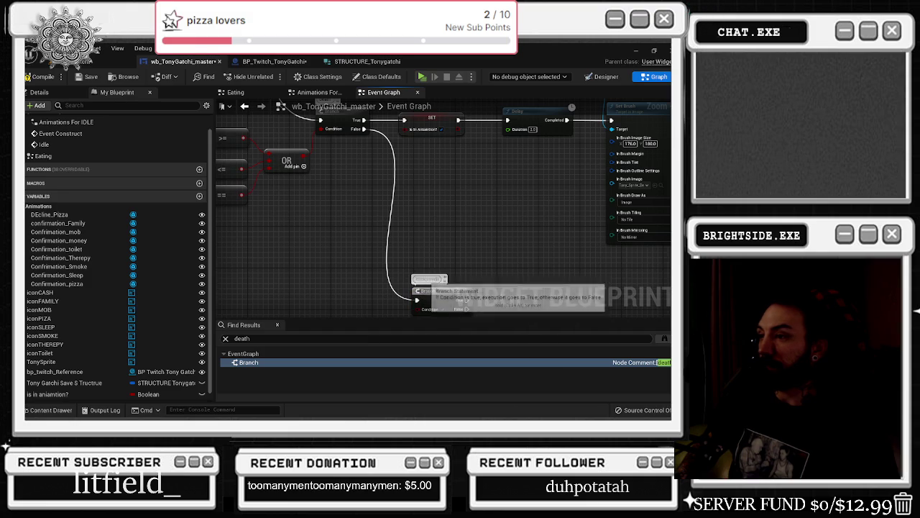
type("hunger decrease")
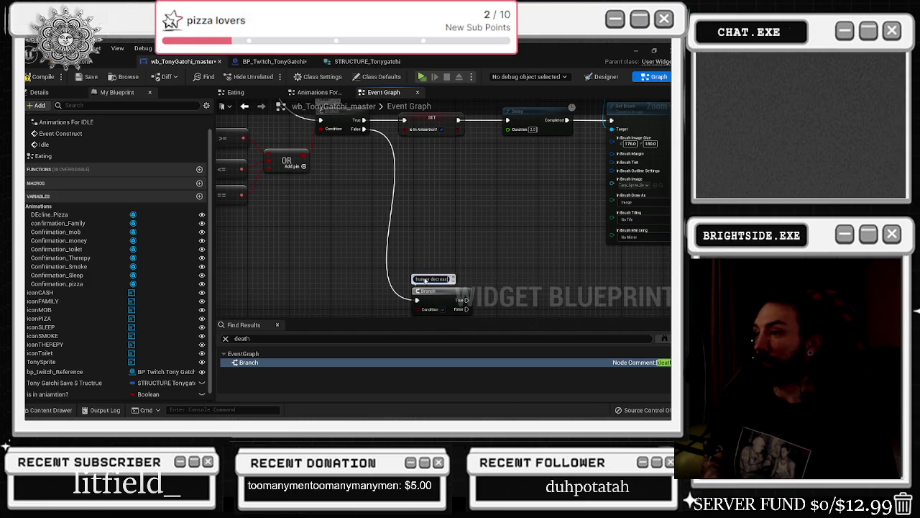
key("Return")
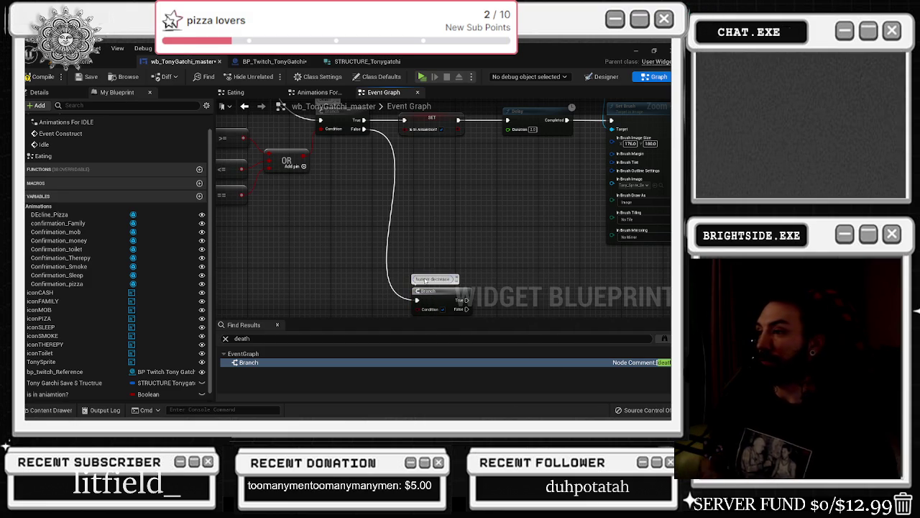
Edit the new Branch's comment to read 'hunger increase'
left_click_drag(220, 135, 379, 185)
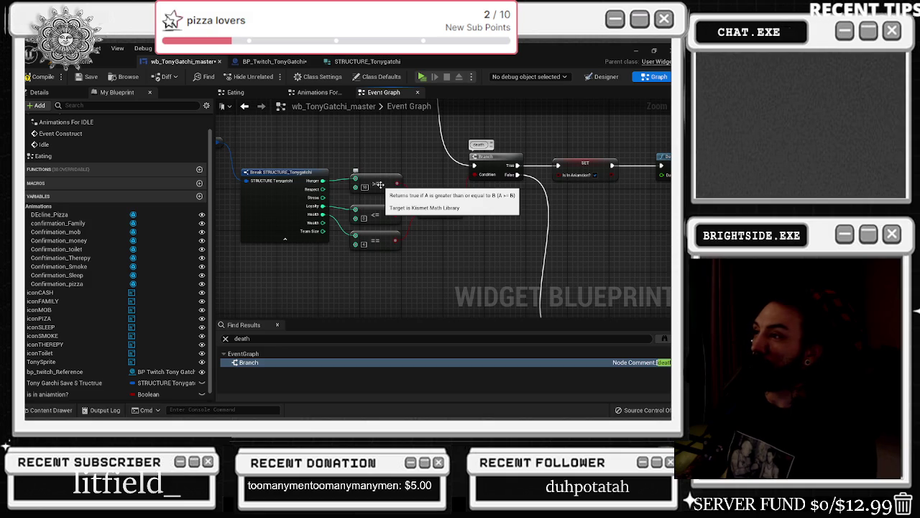
key("alt+Left")
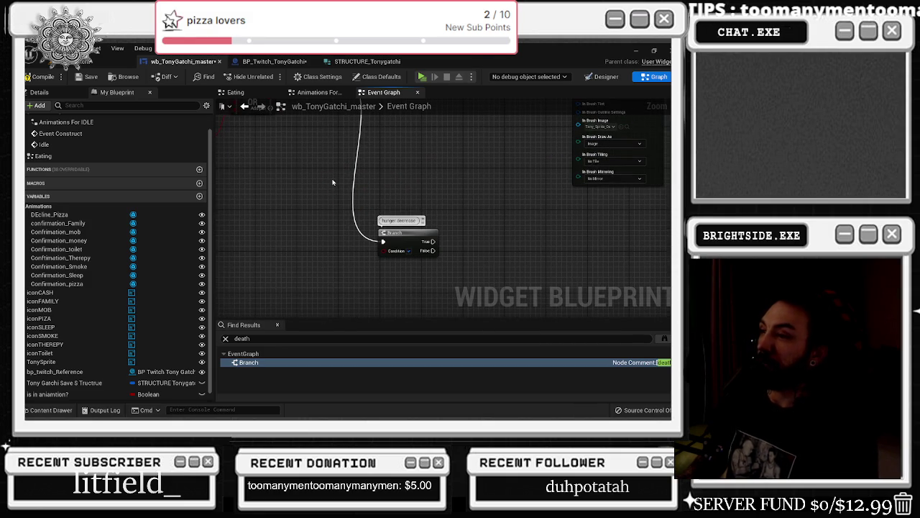
double_click(407, 220)
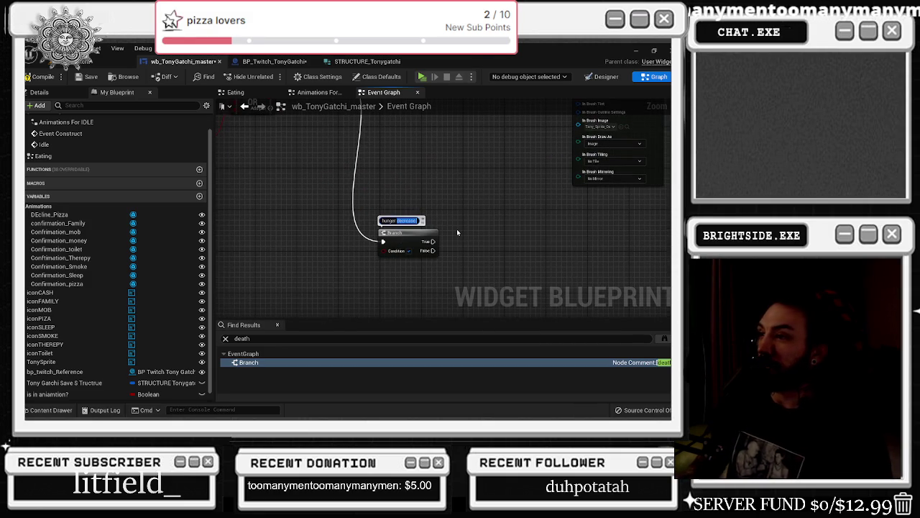
type("inc")
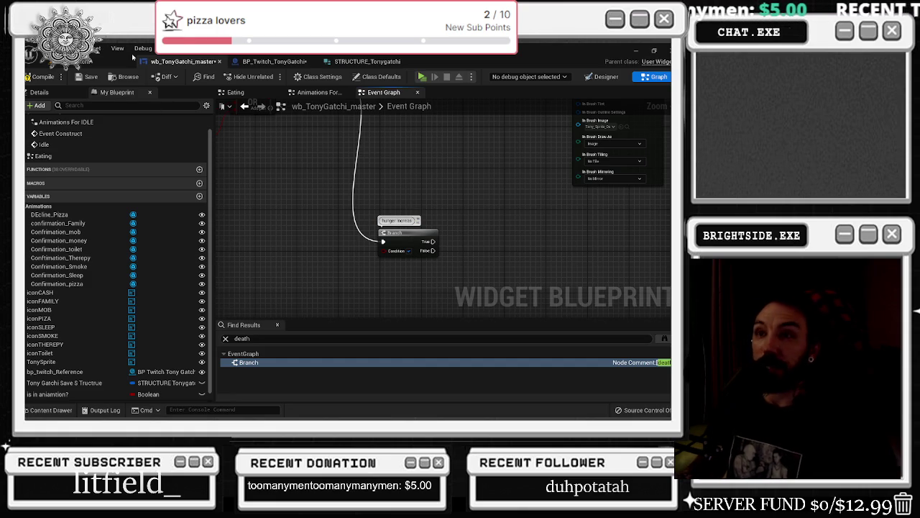
left_click(40, 94)
left_click(104, 93)
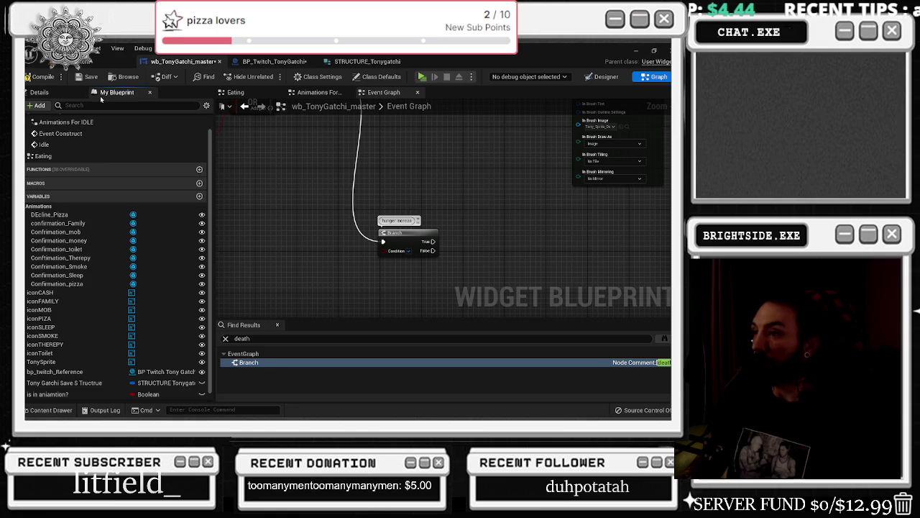
Promote the hunger increase Branch's Condition pin to a Boolean variable named Hunger Increase
right_click(396, 254)
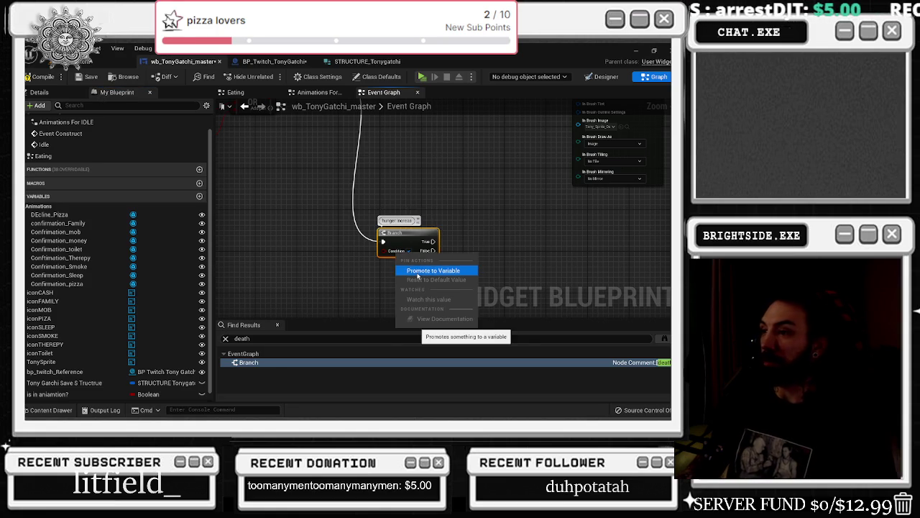
left_click(417, 273)
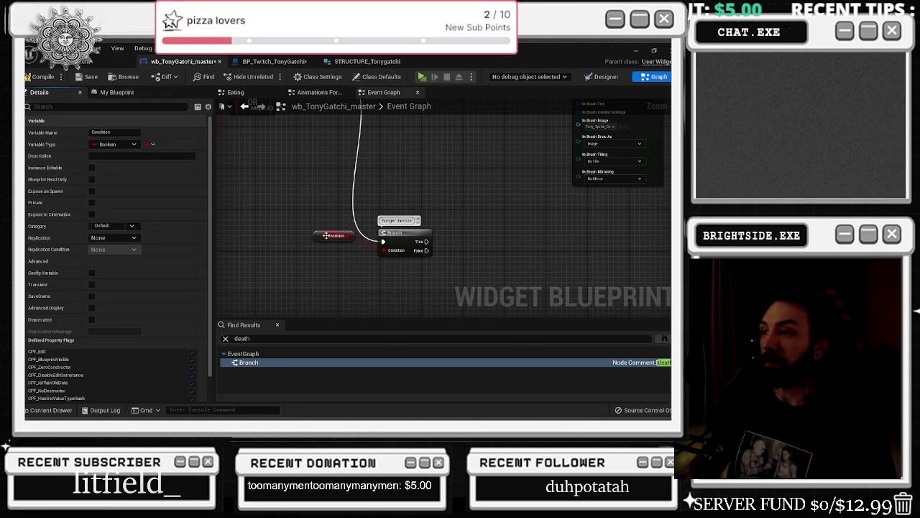
left_click_drag(325, 235, 327, 251)
left_click(121, 132)
type("hunger increas")
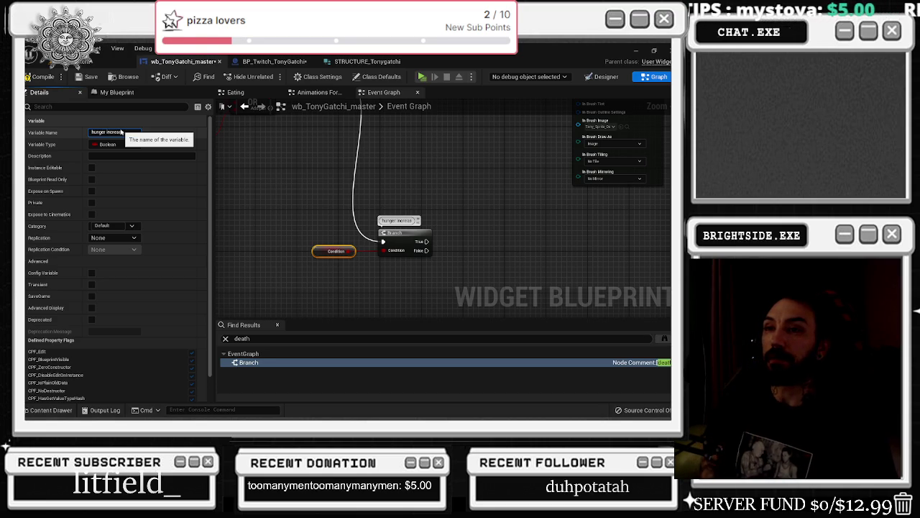
key("Return")
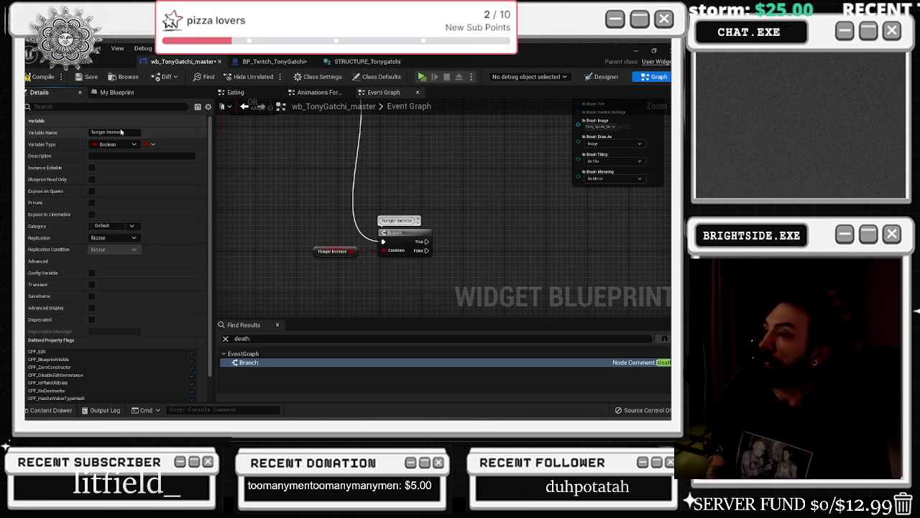
left_click(249, 362)
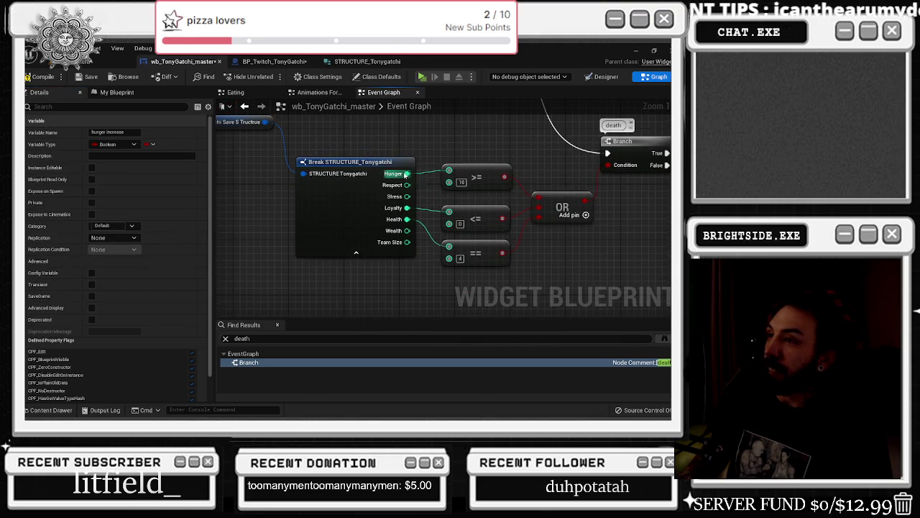
Review the Event Graph around the Tony Gatchi save structure node, then switch to another open application
scroll(367, 164, "down", 3)
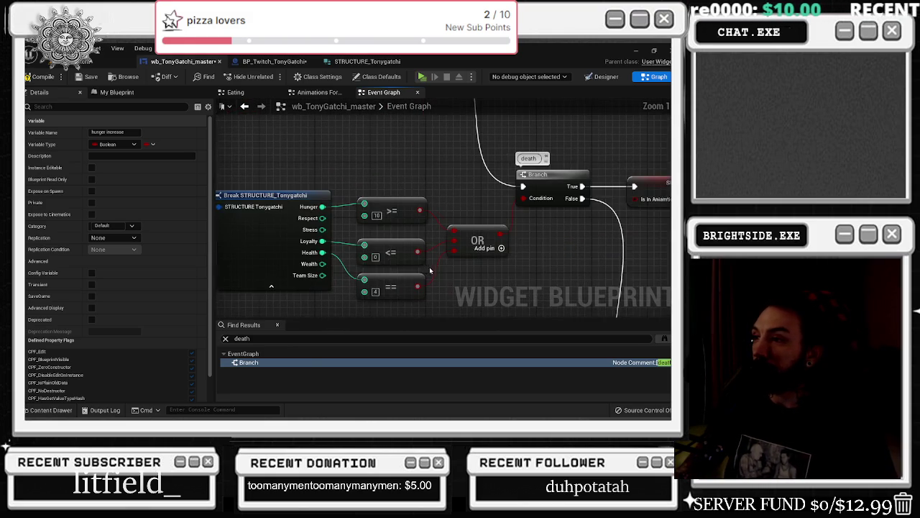
mouse_move(430, 270)
left_mouse_down()
mouse_move(623, 285)
mouse_move(215, 98)
left_mouse_up()
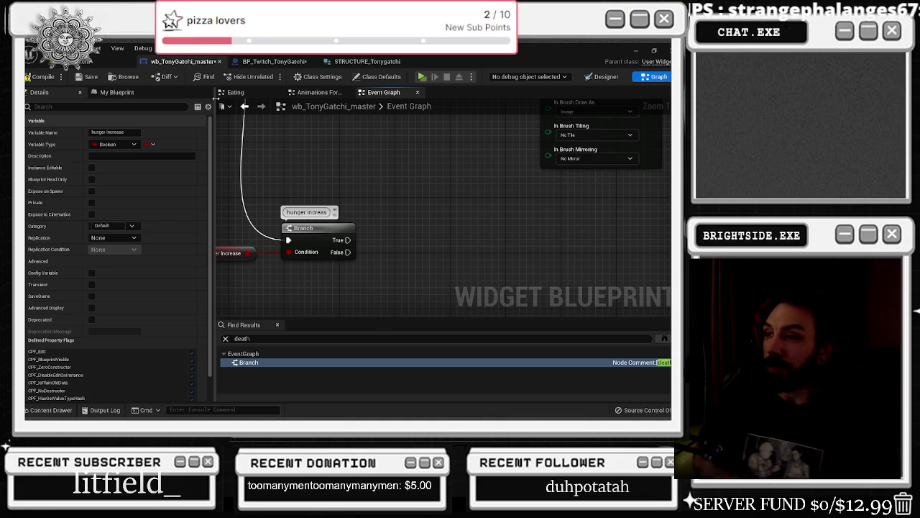
key("alt+Tab")
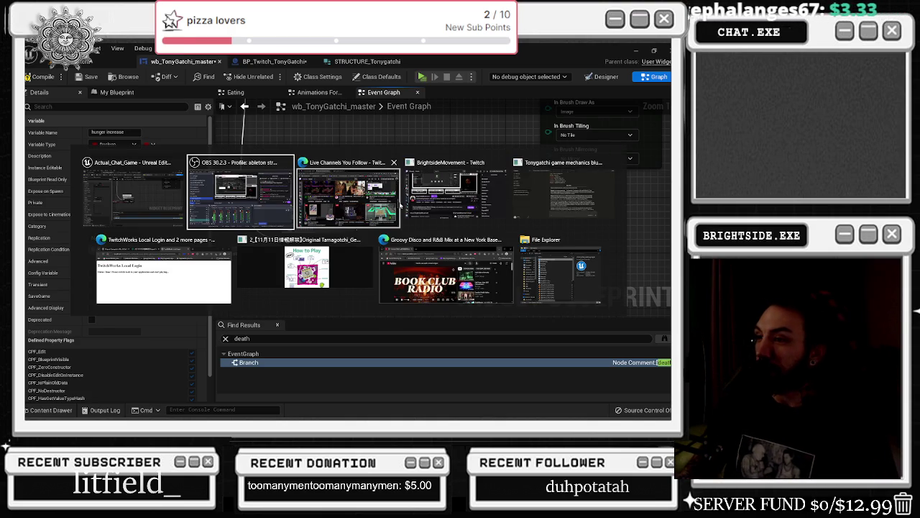